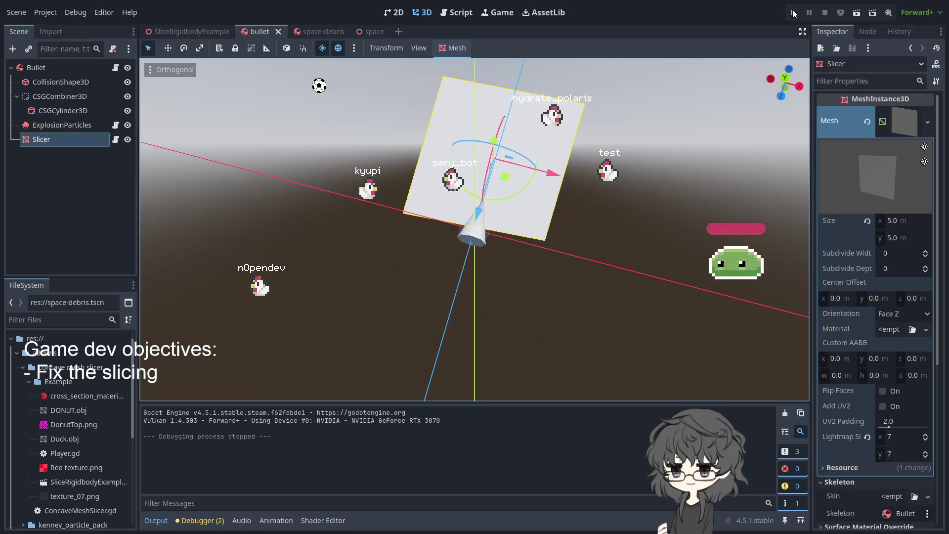
- Run the space-debris shooter with F5, shoot some debris, then stop the game
key("F5")
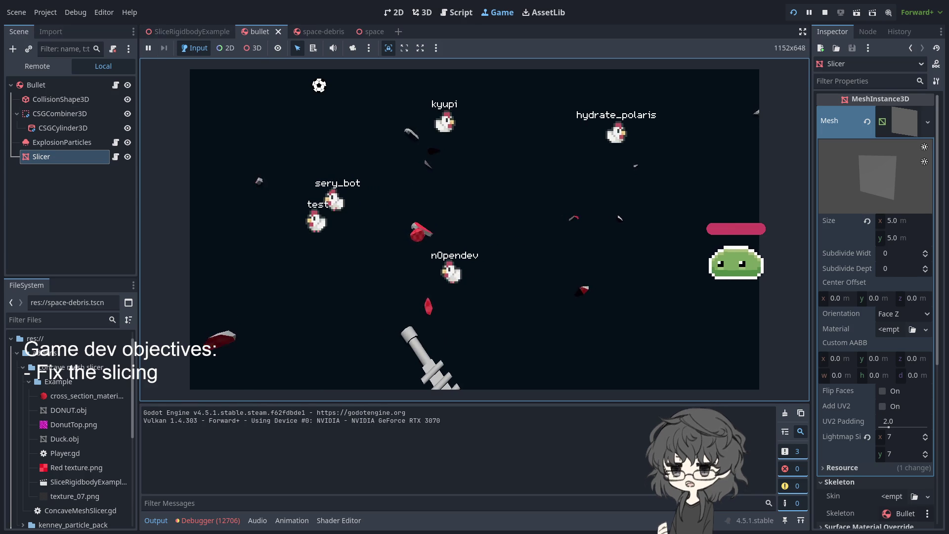
left_click(825, 12)
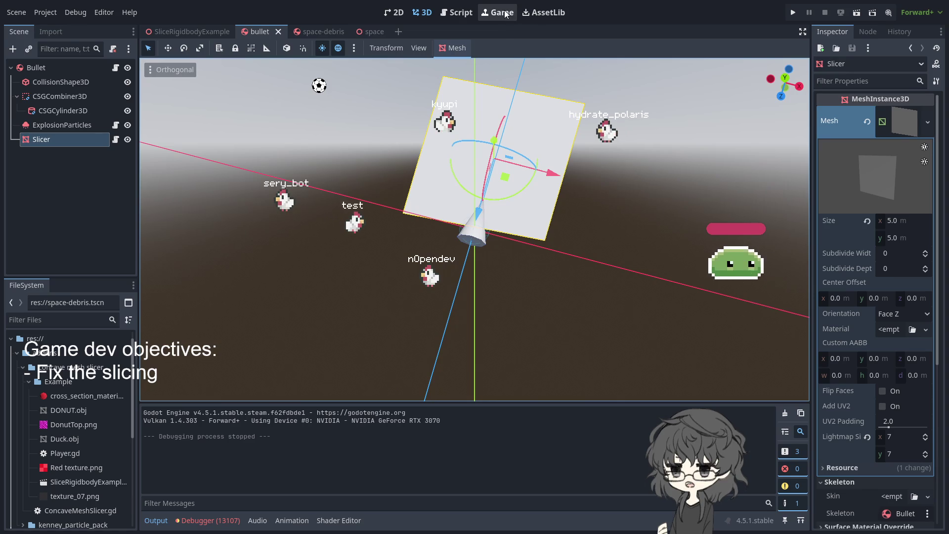
- Switch to the Script workspace and open the space.tscn scene from FileSystem
left_click(467, 13)
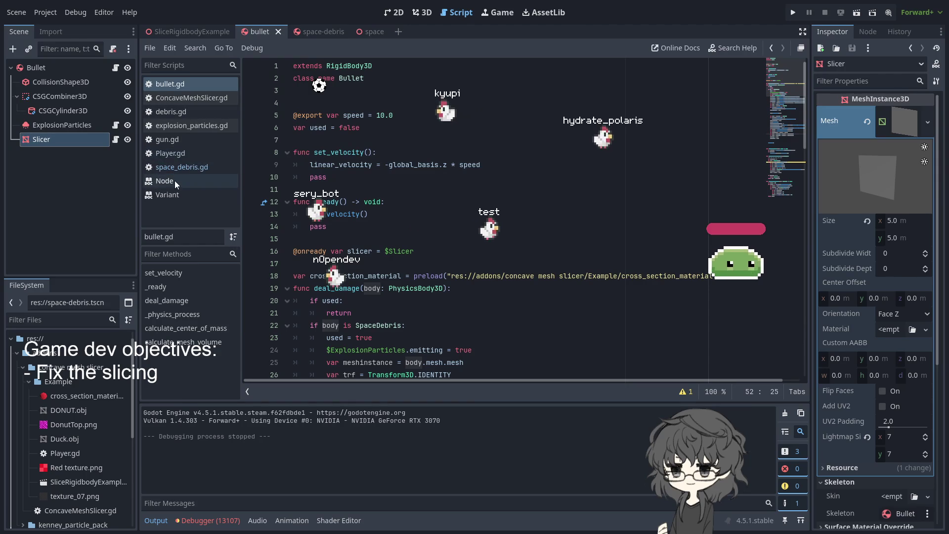
scroll(81, 399, "down", 5)
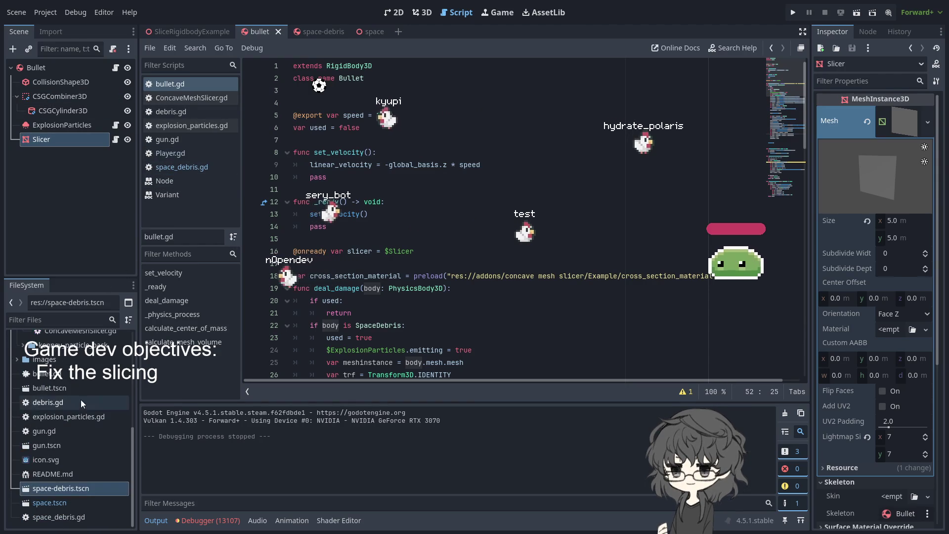
left_click(51, 503)
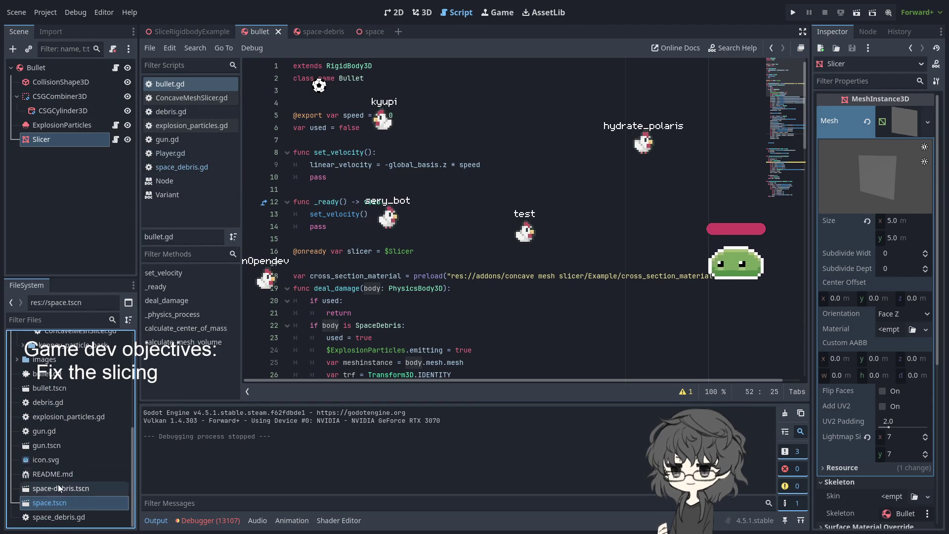
double_click(48, 505)
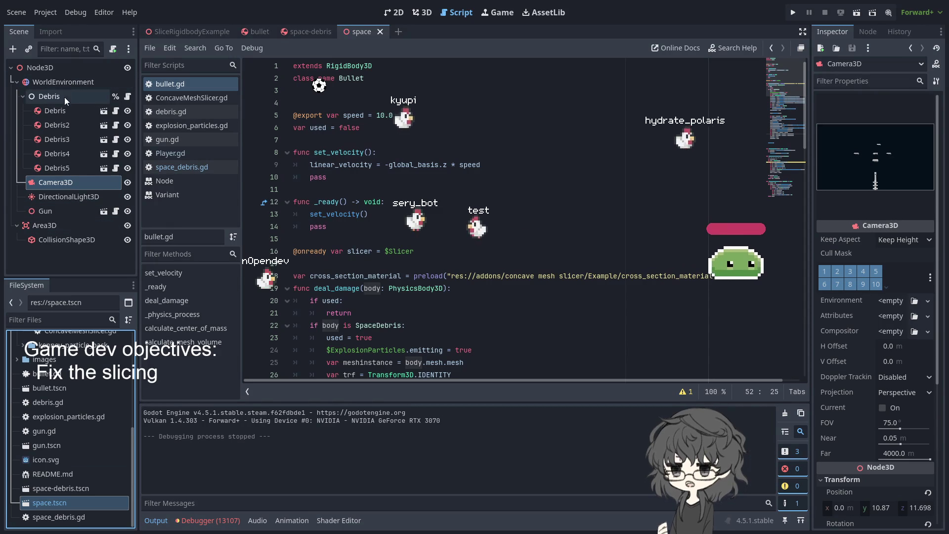
- In debris.gd, delete the early return on line 13 at the start of _process
left_click(127, 96)
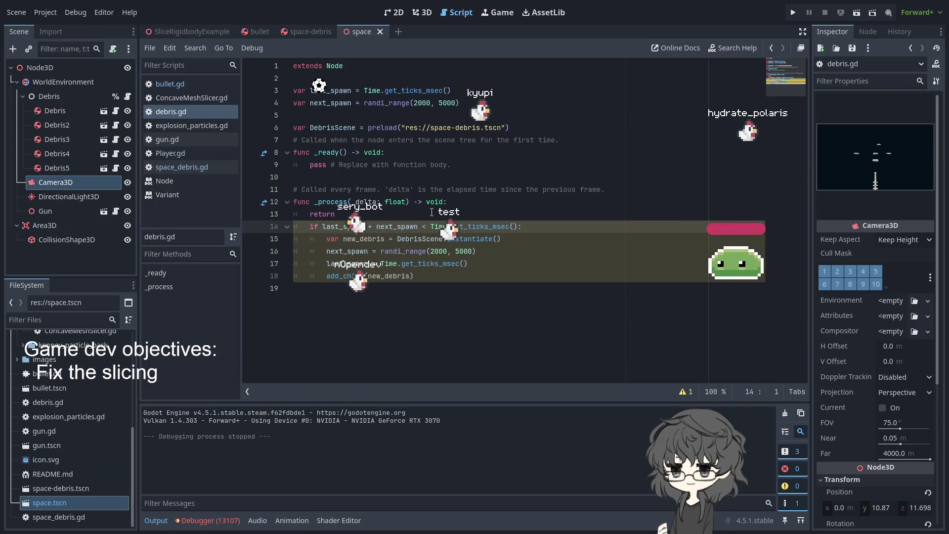
left_click(320, 262)
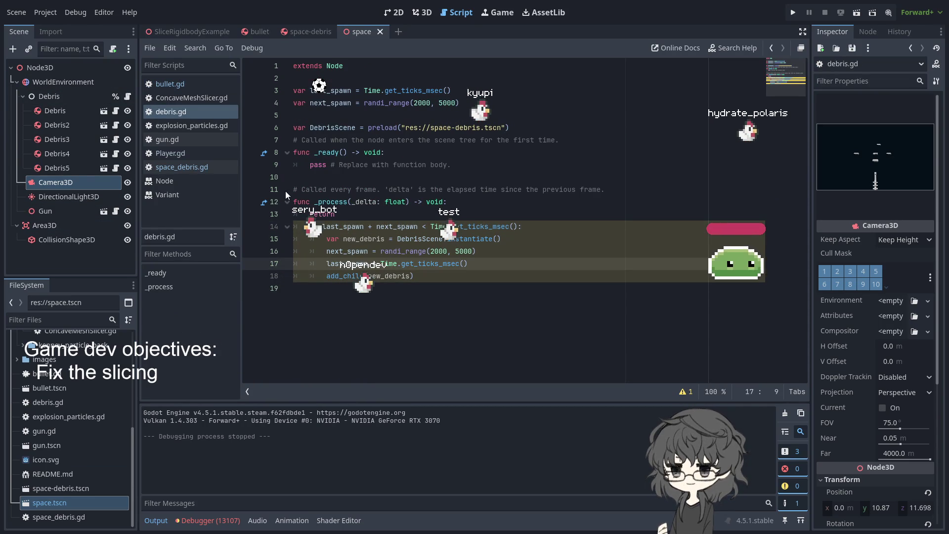
left_click_drag(327, 216, 234, 210)
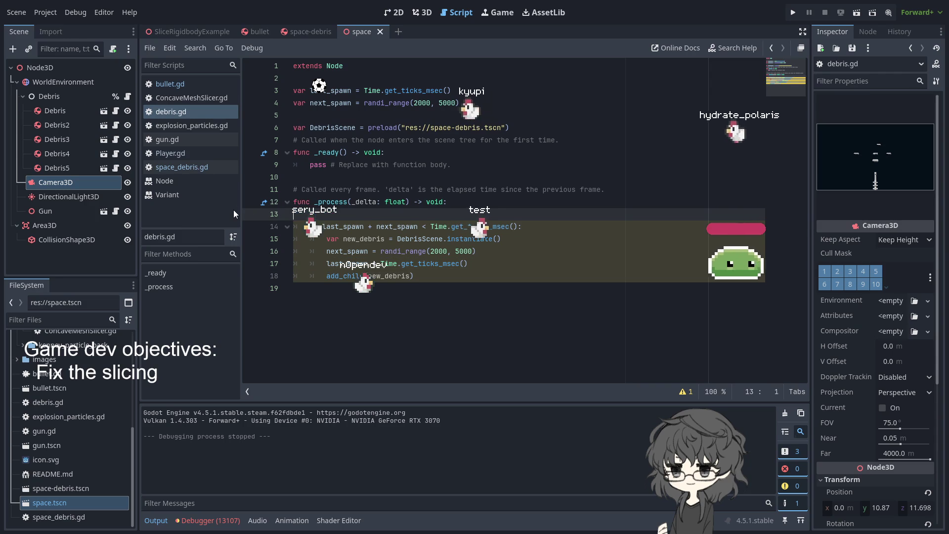
key("BackSpace")
key("BackSpace")
left_click(222, 519)
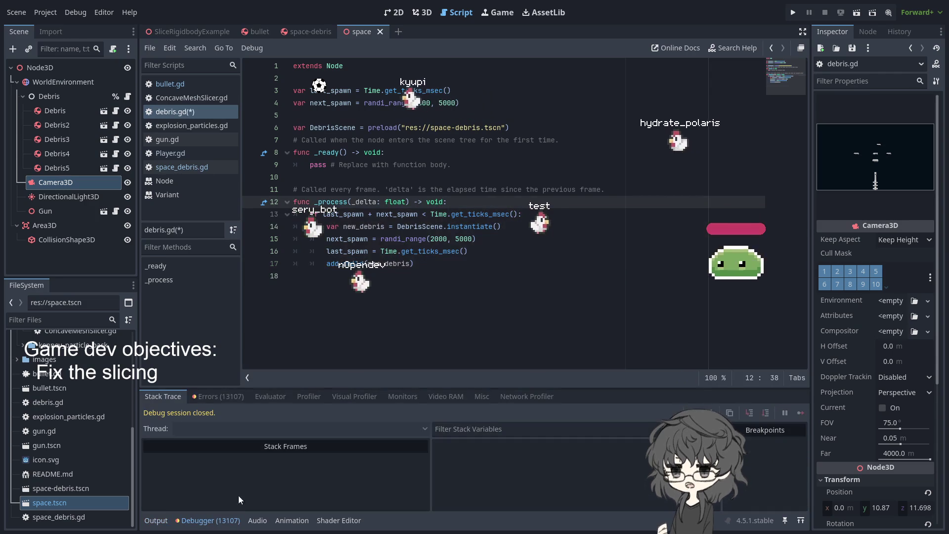
- Review the set_axis_angle errors in the Debugger's Errors list and the Output log
left_click(217, 396)
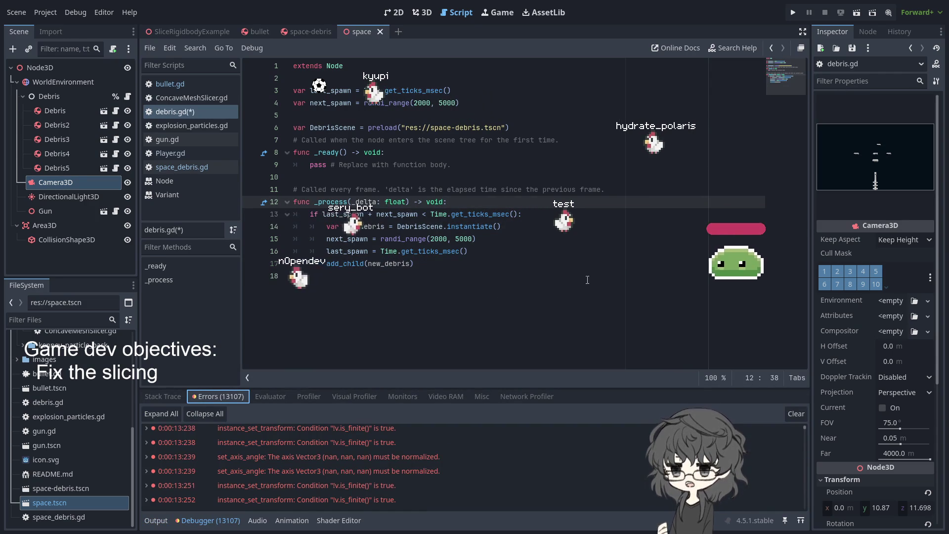
scroll(388, 470, "up", 2)
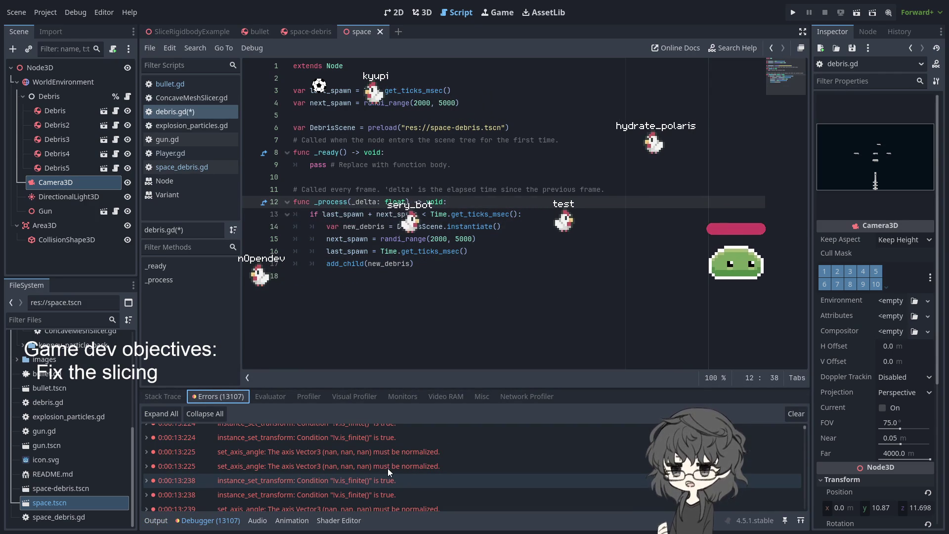
left_click(291, 455)
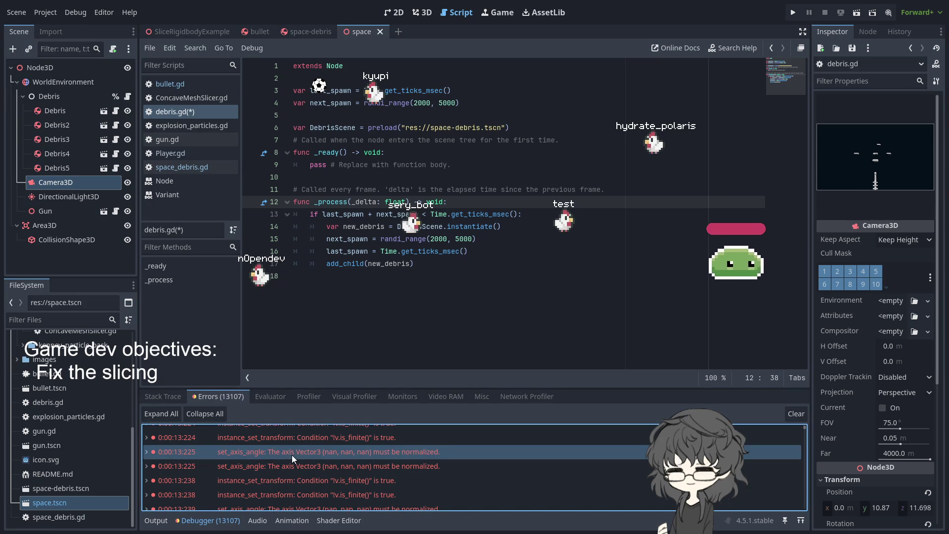
scroll(316, 484, "down", 4)
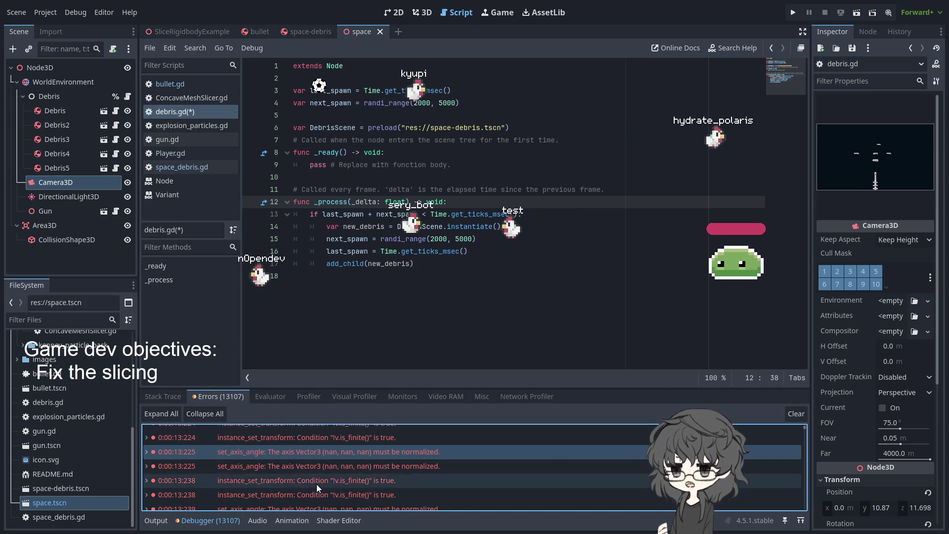
scroll(341, 471, "up", 5)
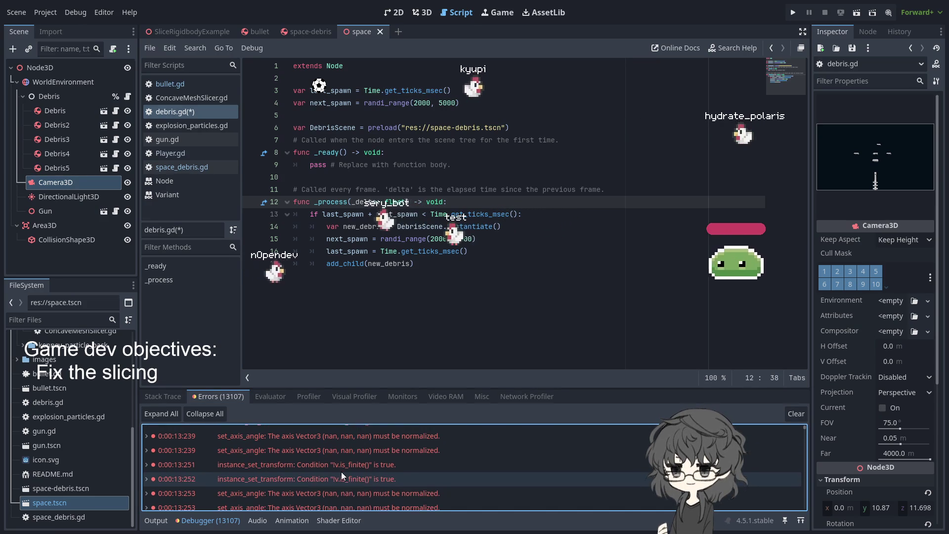
scroll(341, 471, "up", 10)
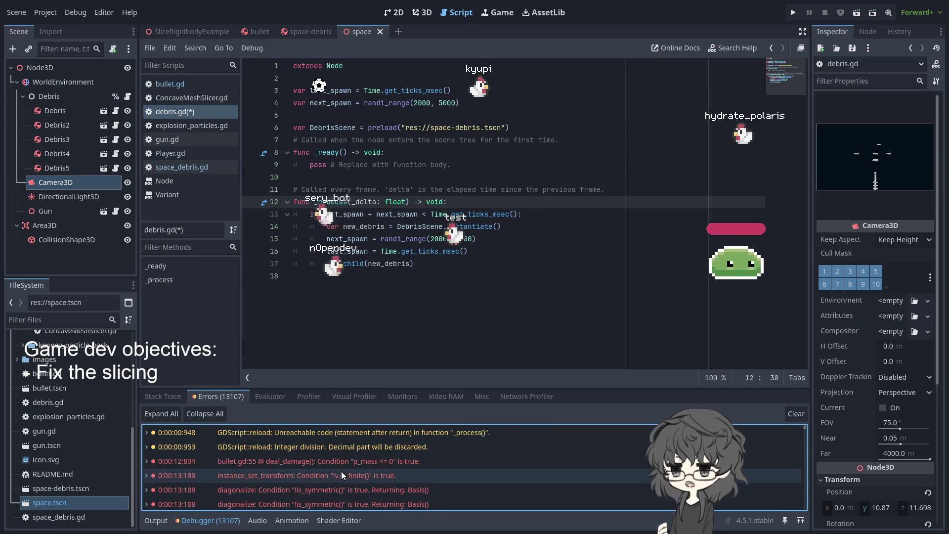
left_click(183, 524)
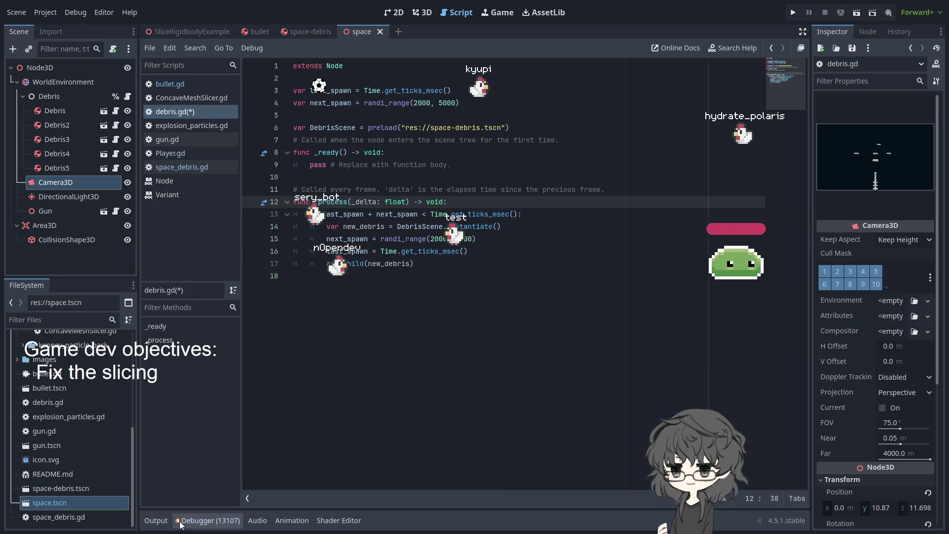
left_click(152, 521)
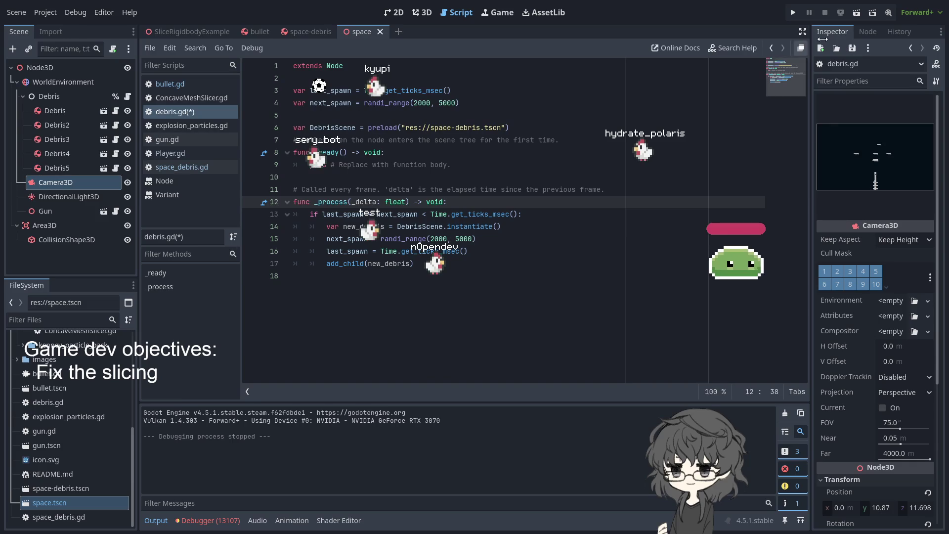
left_click(220, 522)
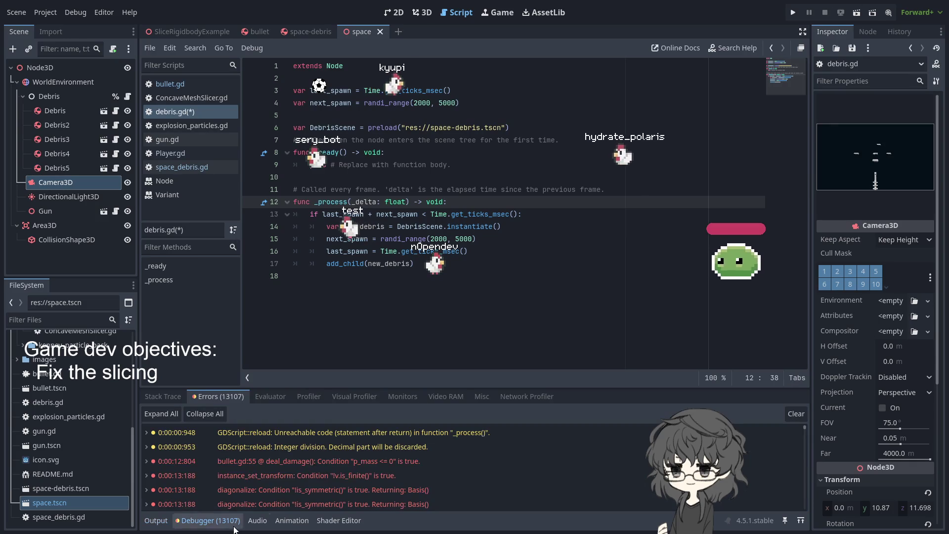
- Clear all logged errors, switch to Stack Trace, and run the game again
left_click(793, 414)
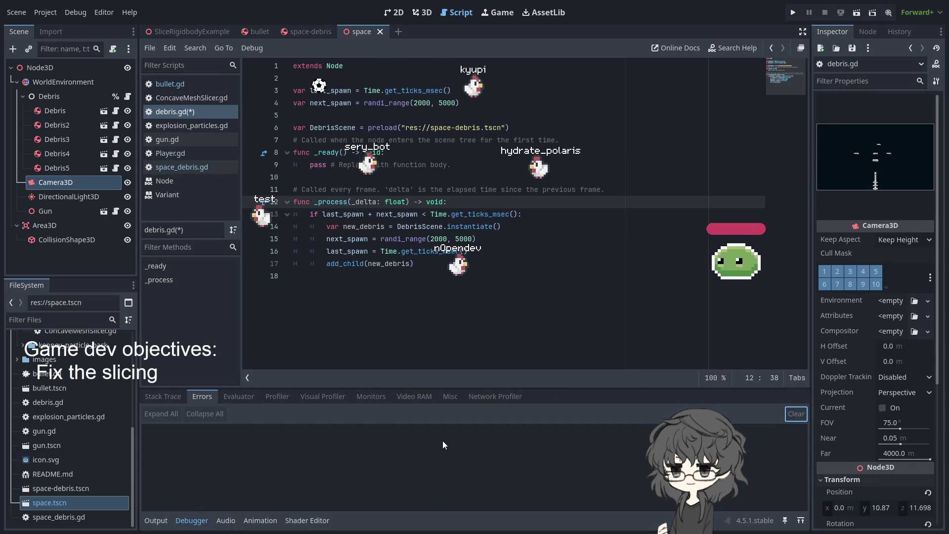
left_click(169, 398)
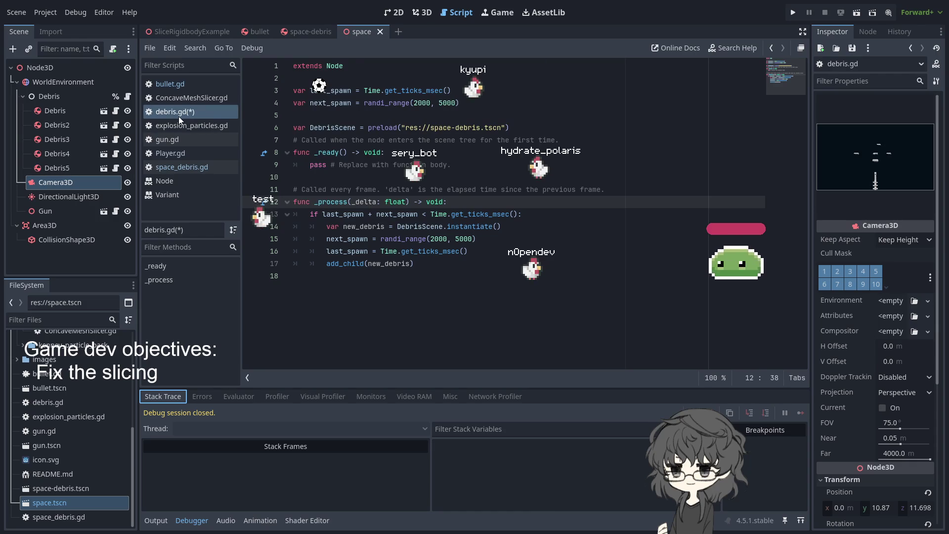
left_click(483, 158)
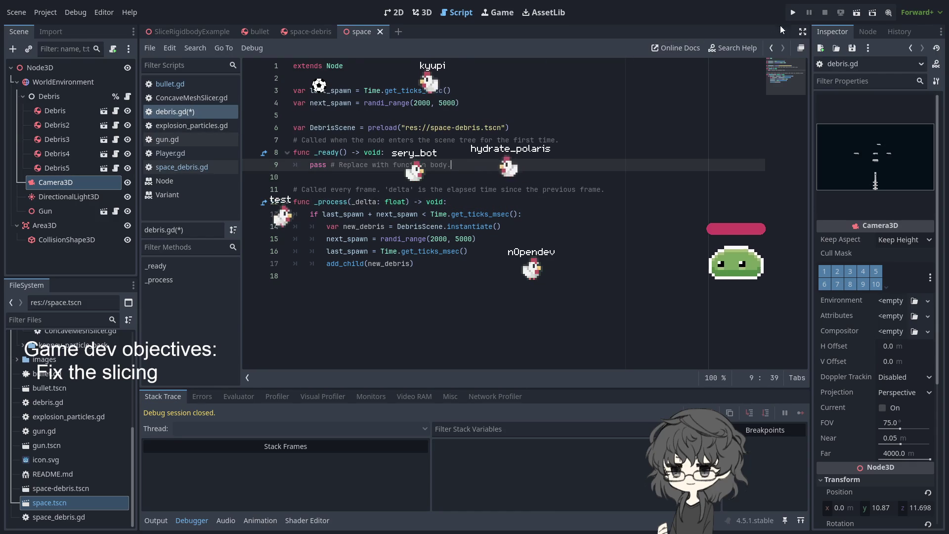
left_click(792, 14)
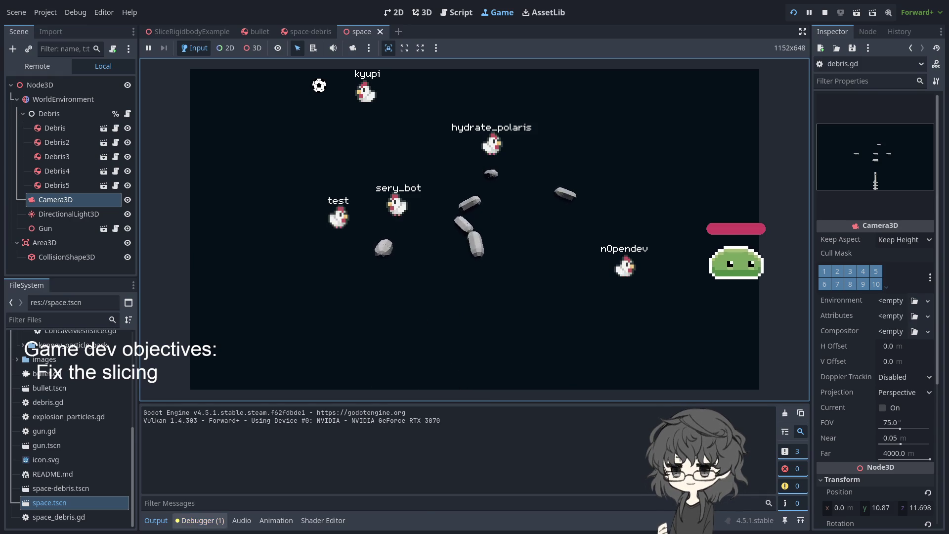
- Open the Debugger's Errors (1) list and jump from the integer-division warning to bullet.gd line 71
left_click(194, 521)
left_click(199, 398)
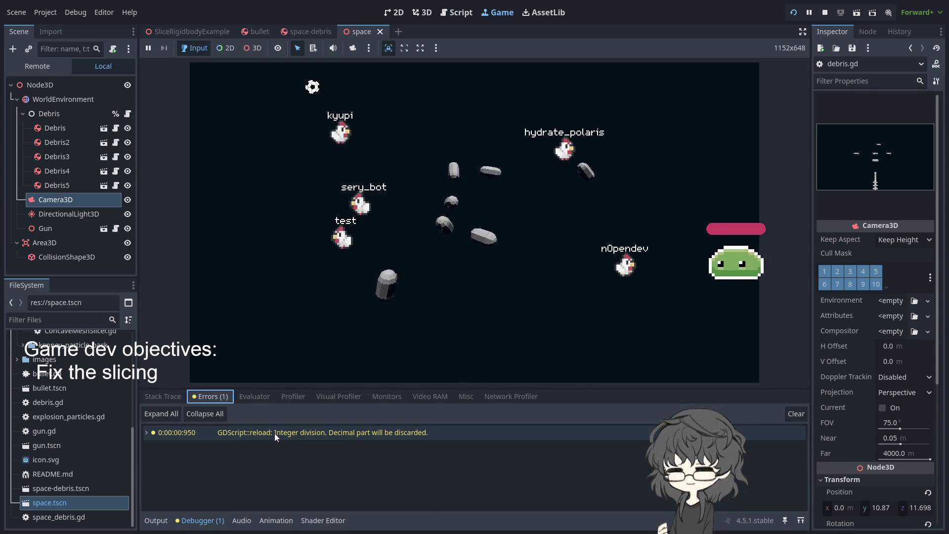
left_click(274, 433)
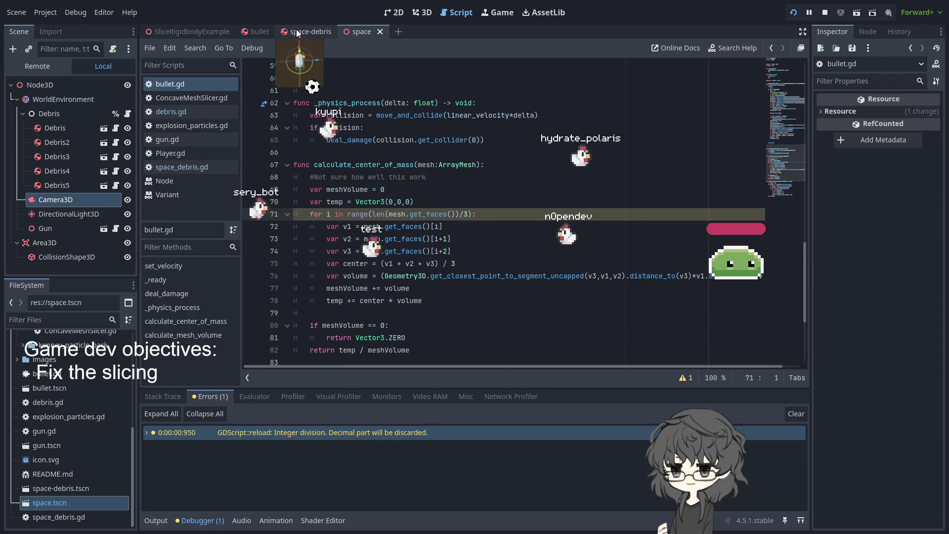
- Switch to the space-debris scene tab to watch the running game cut up debris
left_click(321, 32)
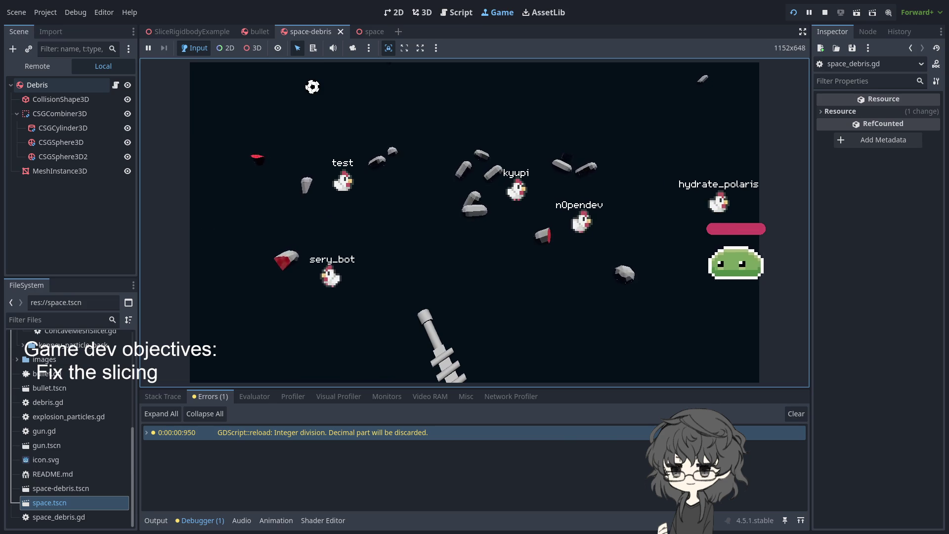
- In the bullet scene, fire a few test shots, then open the ExplosionParticles node's explosion_particles.gd script
left_click(262, 32)
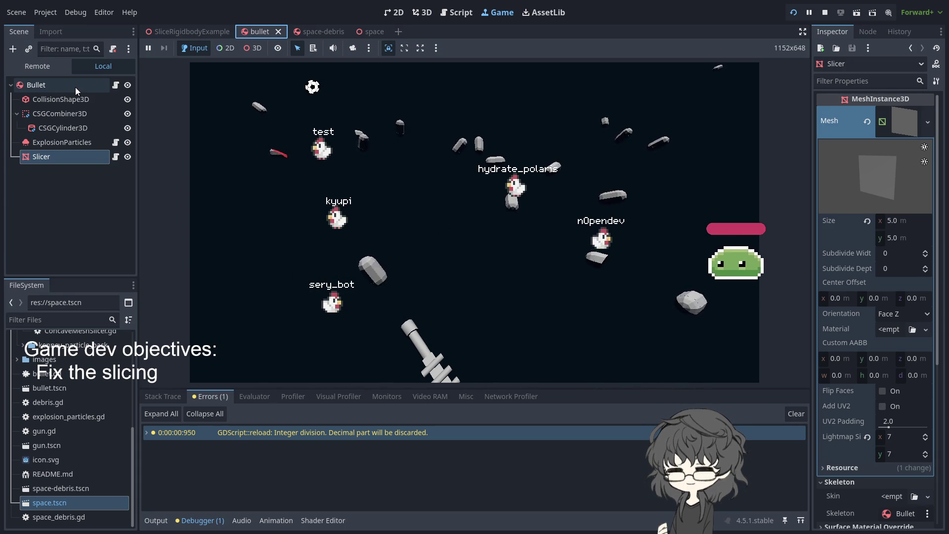
left_click(514, 247)
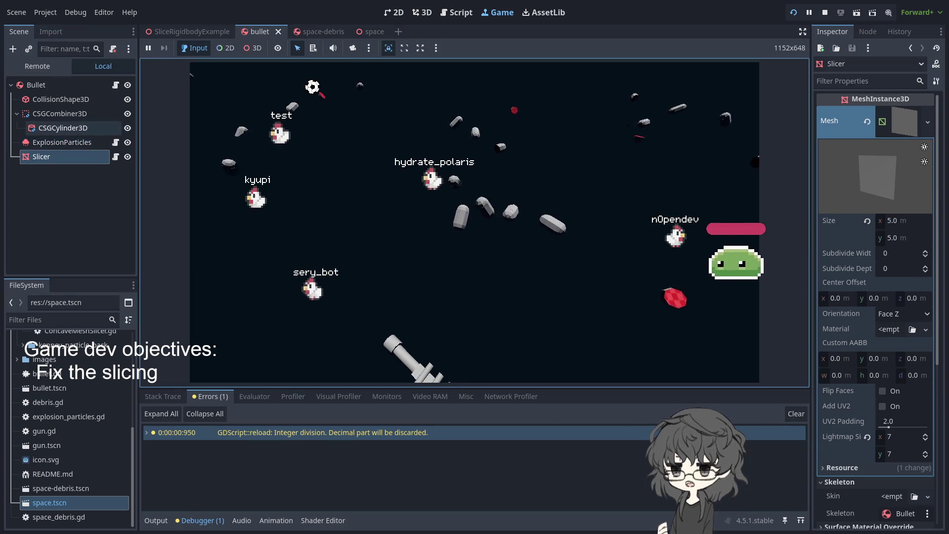
left_click(74, 144)
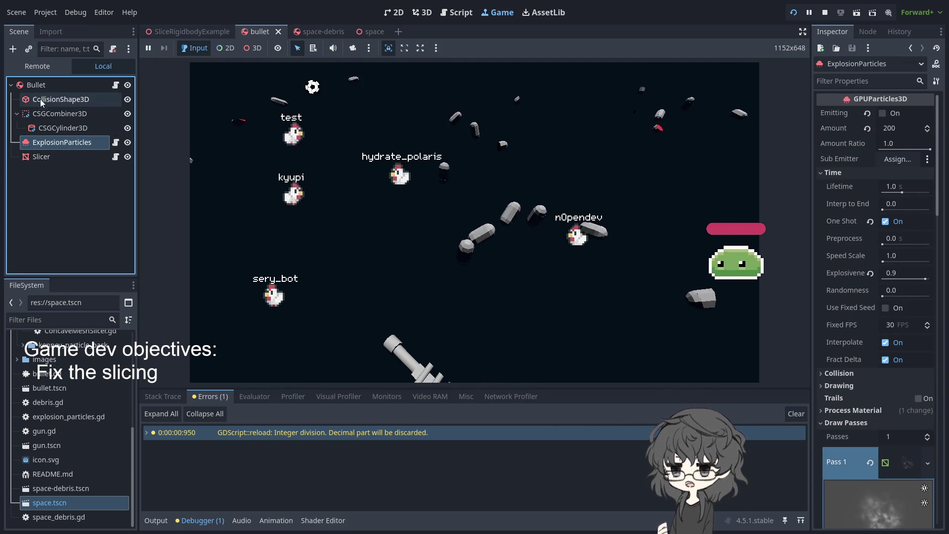
left_click(159, 120)
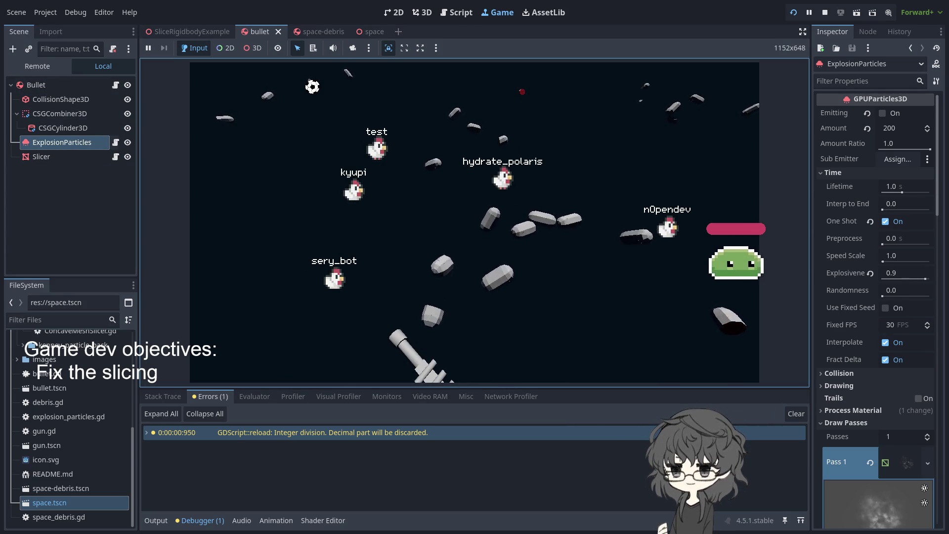
left_click(115, 142)
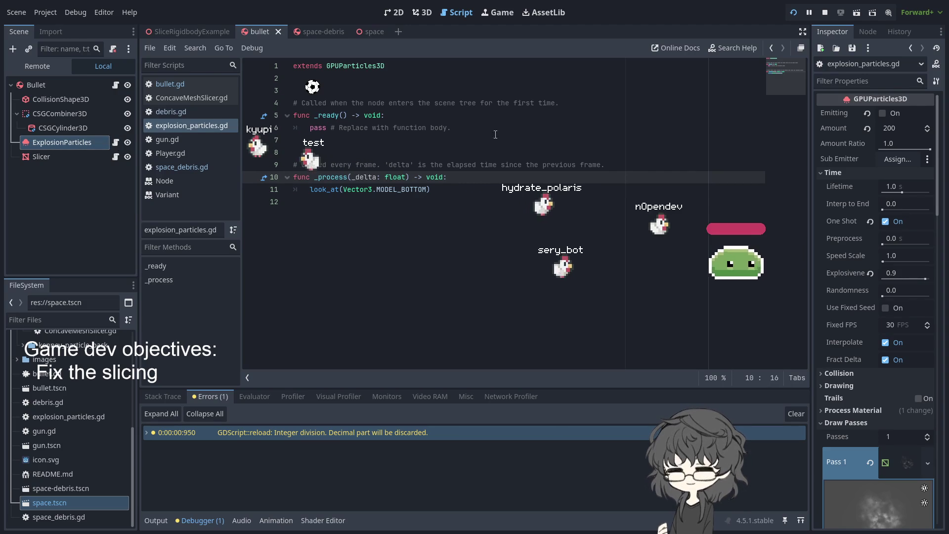
- Comment out queue_free() on line 58 of bullet.gd and run the game to test slicing
left_click(193, 88)
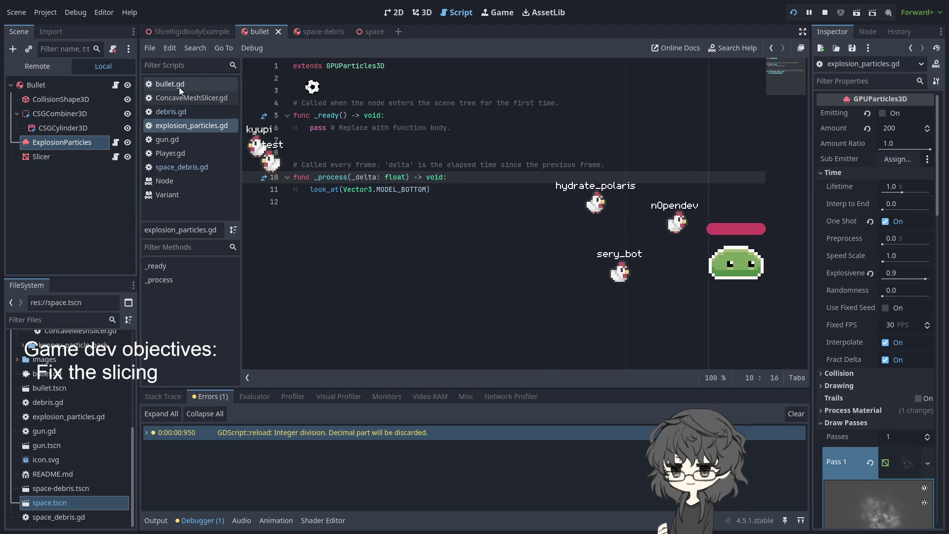
scroll(424, 227, "down", 5)
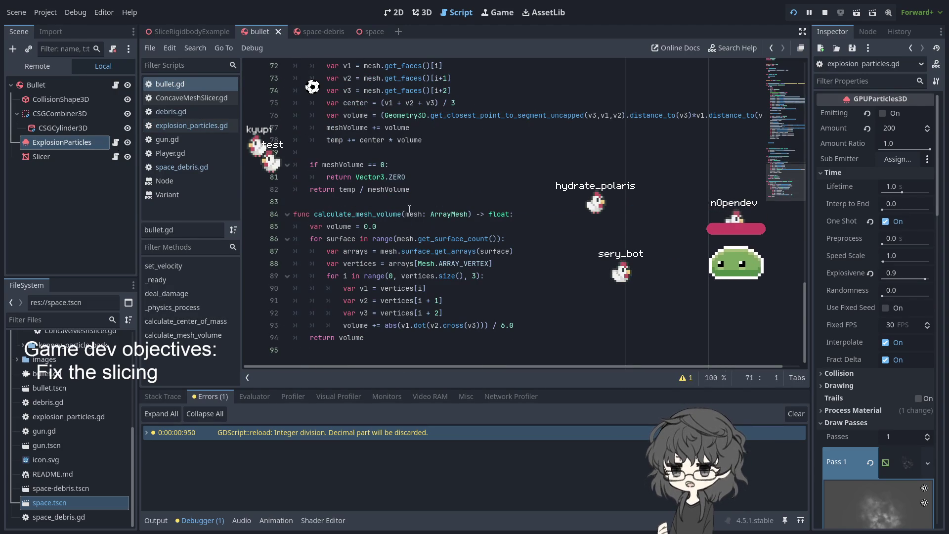
scroll(446, 286, "up", 10)
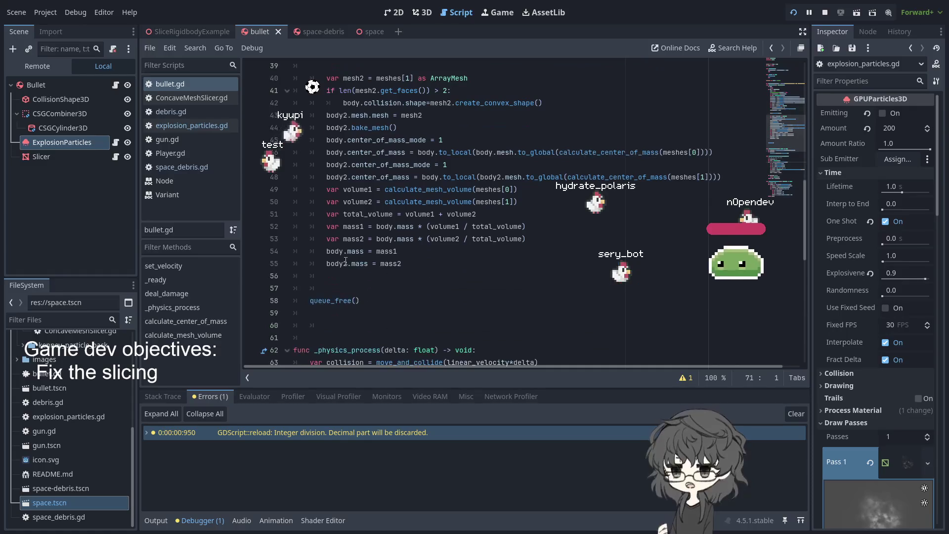
left_click(318, 301)
scroll(309, 131, "up", 8)
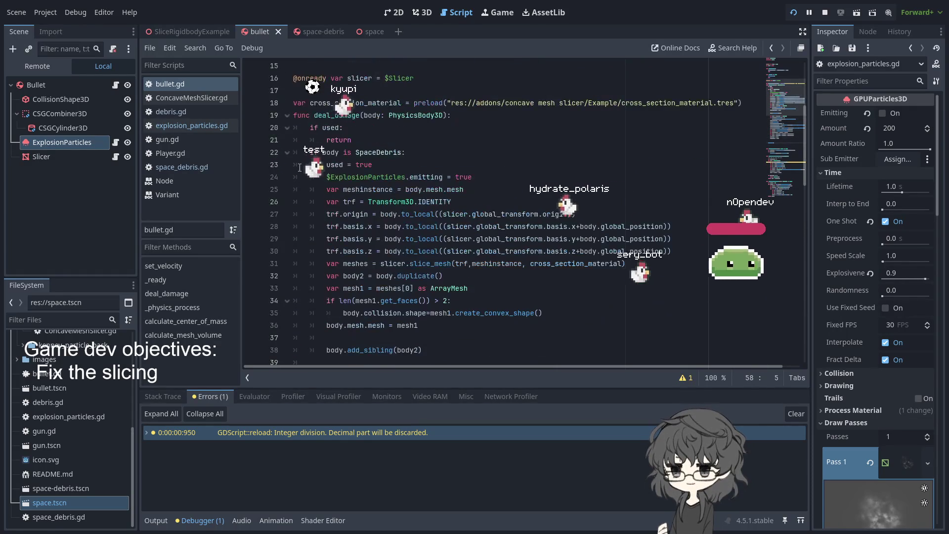
scroll(309, 132, "down", 3)
scroll(360, 206, "up", 6)
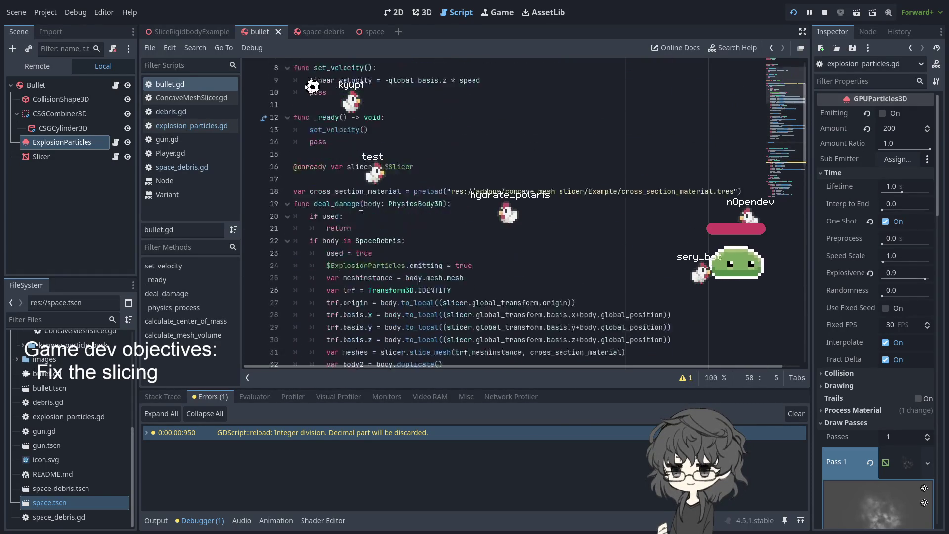
scroll(361, 206, "down", 10)
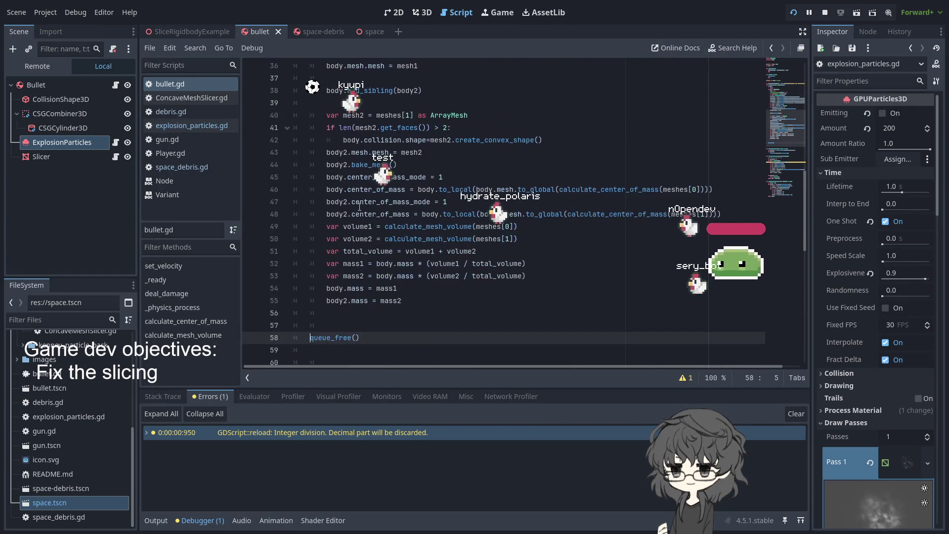
scroll(380, 341, "down", 1)
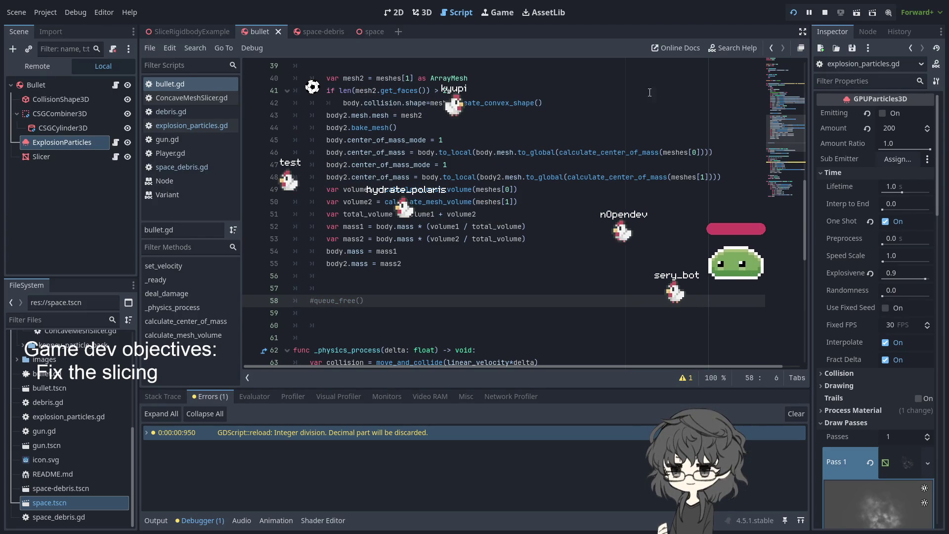
left_click(793, 13)
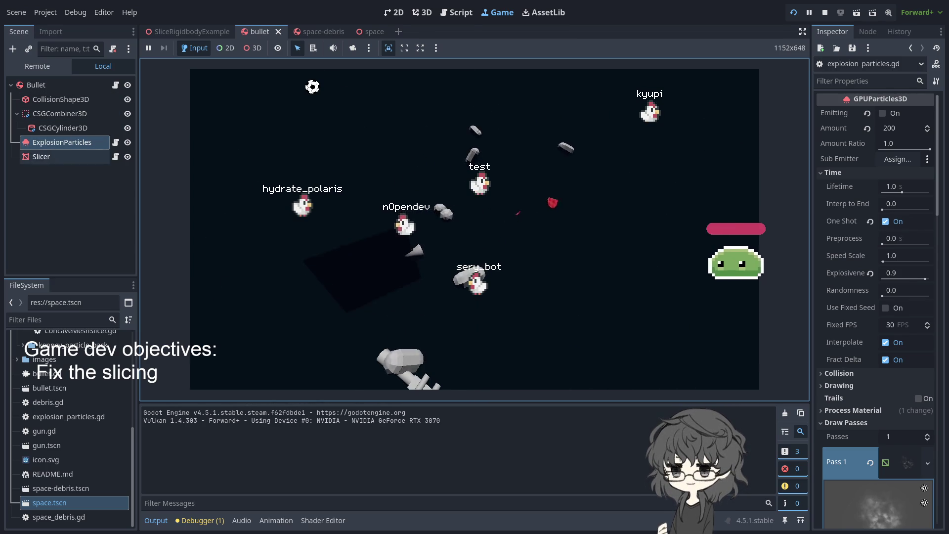
- Select the Slicer node and browse its mesh-instance properties in the Inspector
left_click(41, 156)
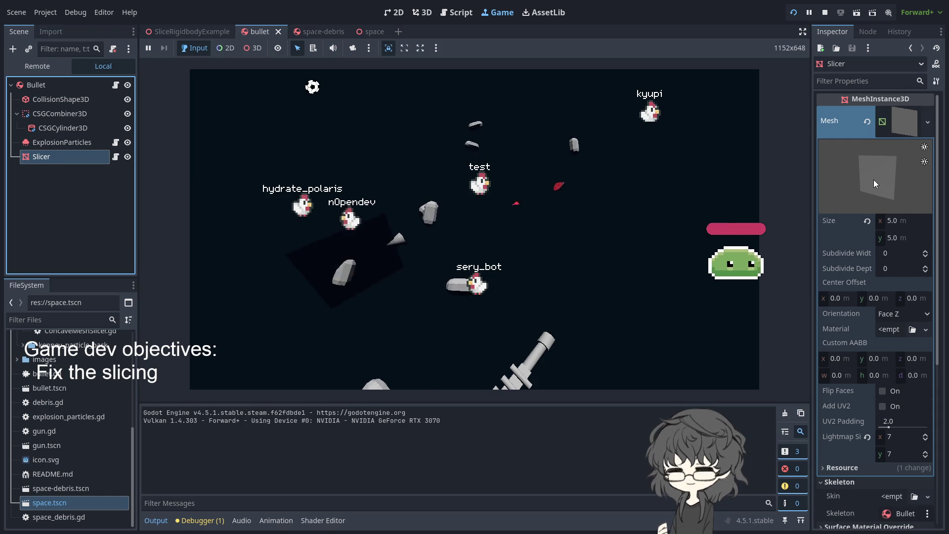
scroll(846, 253, "down", 3)
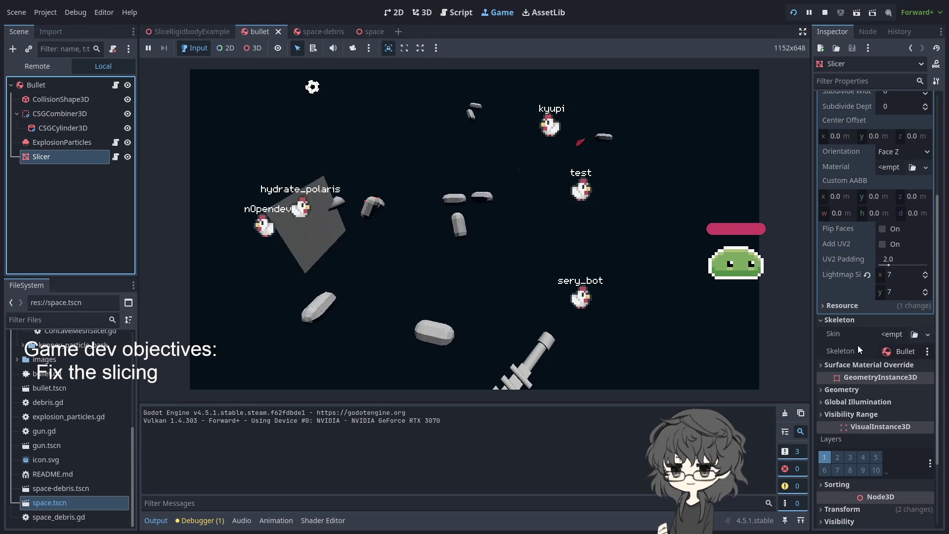
scroll(859, 342, "up", 2)
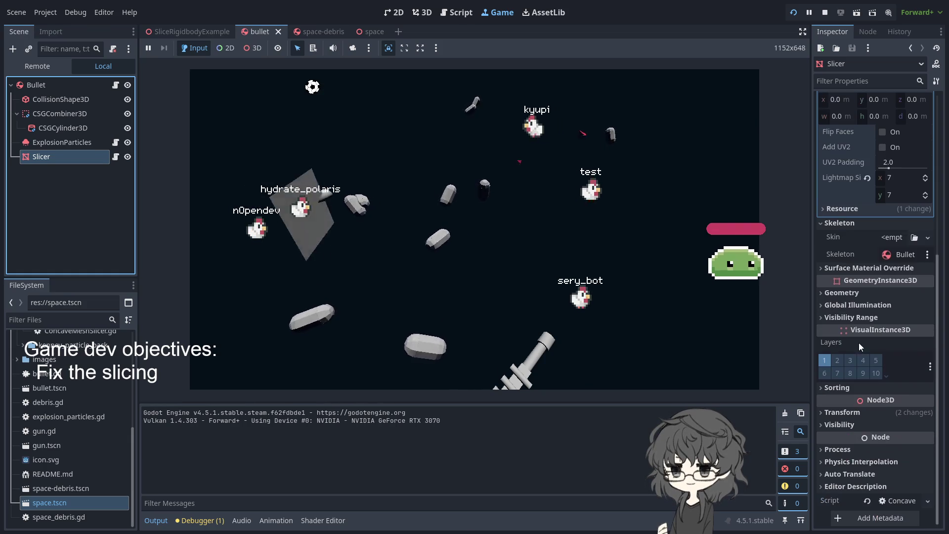
scroll(850, 291, "up", 3)
left_click(879, 172)
scroll(846, 197, "down", 3)
scroll(843, 200, "up", 3)
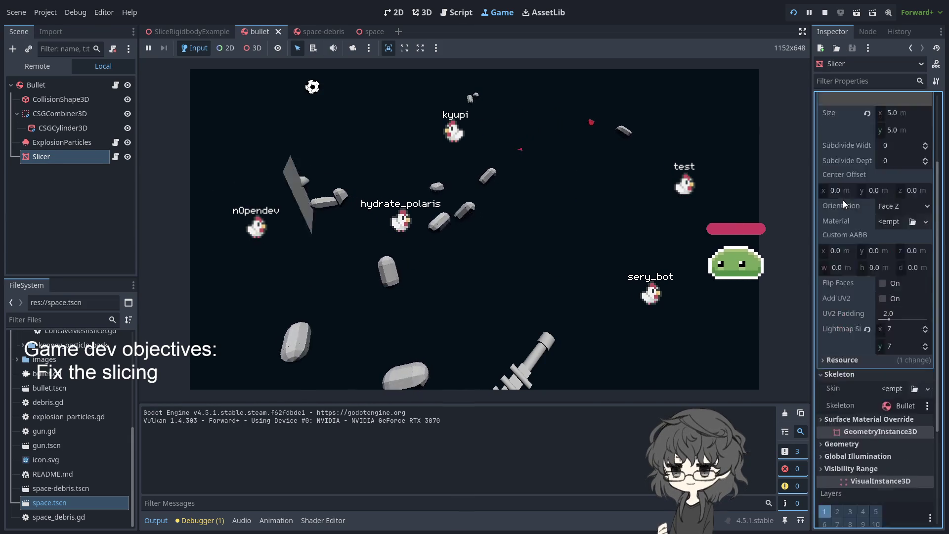
left_click(910, 117)
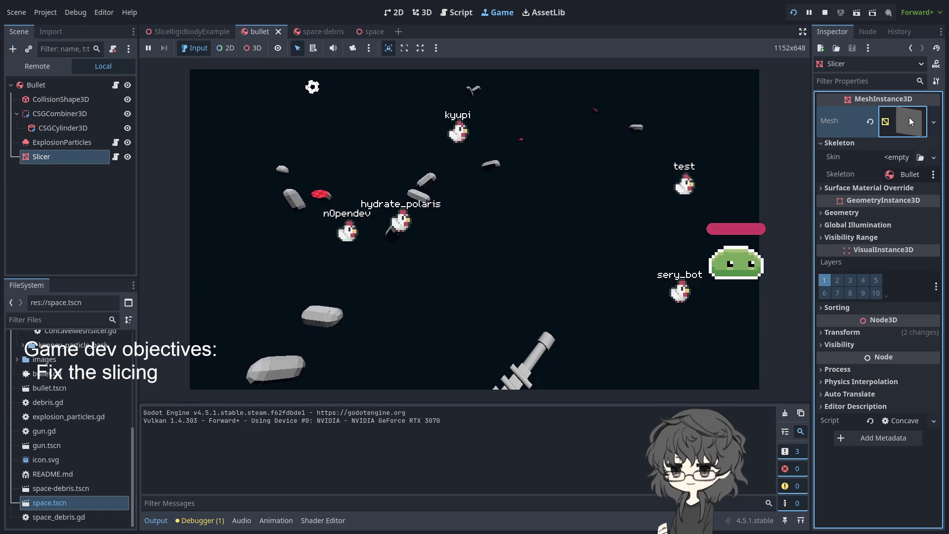
- Toggle the Geometry, Global Illumination, Visibility Range, Visibility and Transform sections, then expand the PlaneMesh
left_click(838, 216)
left_click(838, 216)
left_click(849, 227)
left_click(849, 227)
left_click(850, 238)
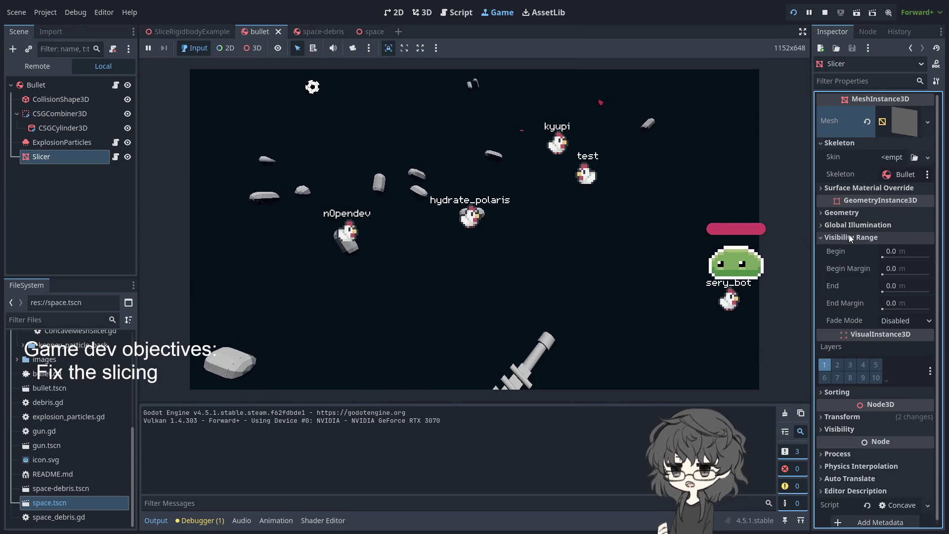
left_click(849, 239)
left_click(840, 345)
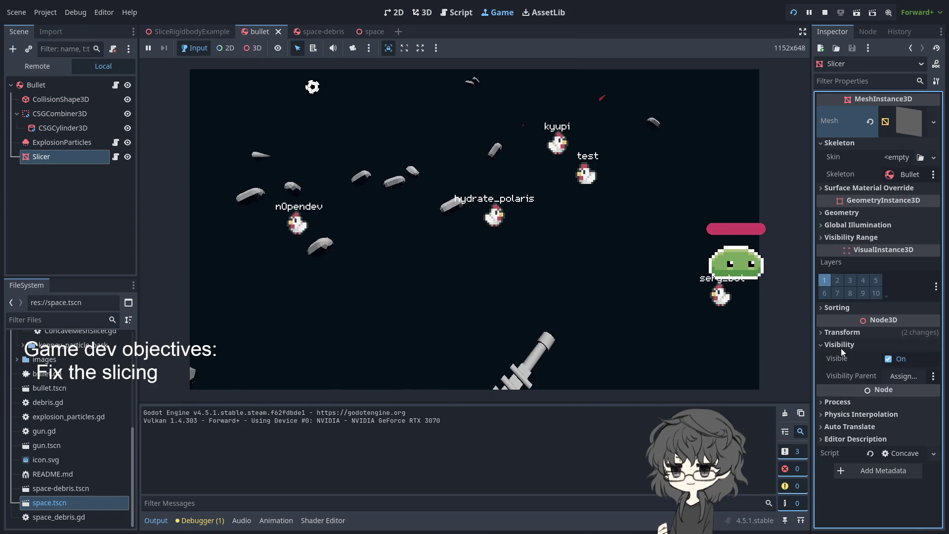
left_click(834, 333)
left_click(836, 333)
left_click(843, 345)
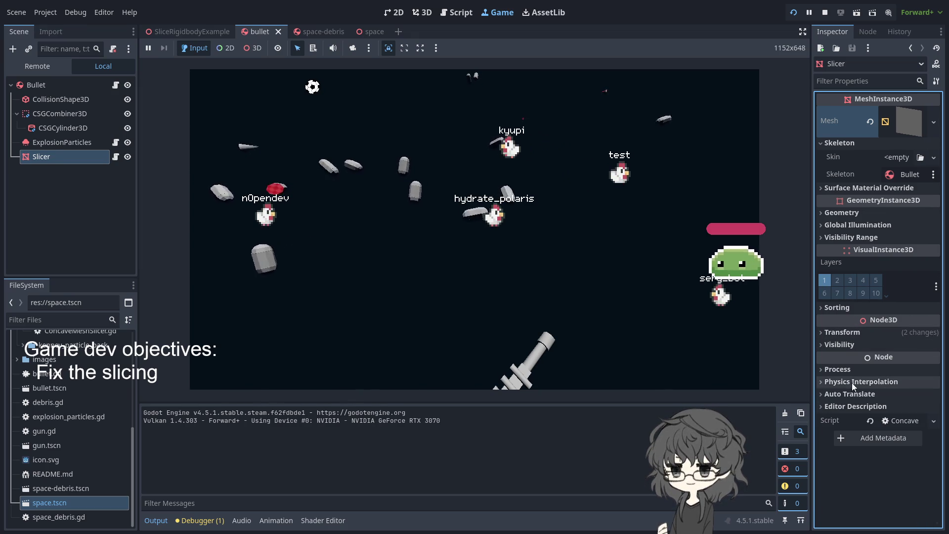
left_click(908, 121)
scroll(880, 241, "down", 2)
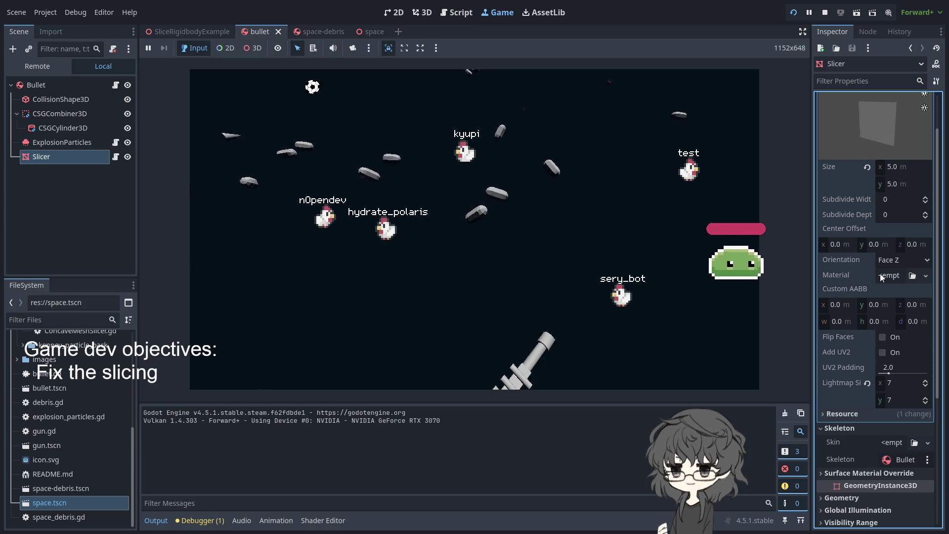
- Assign a new StandardMaterial3D to the Slicer PlaneMesh's Material slot
scroll(860, 288, "up", 2)
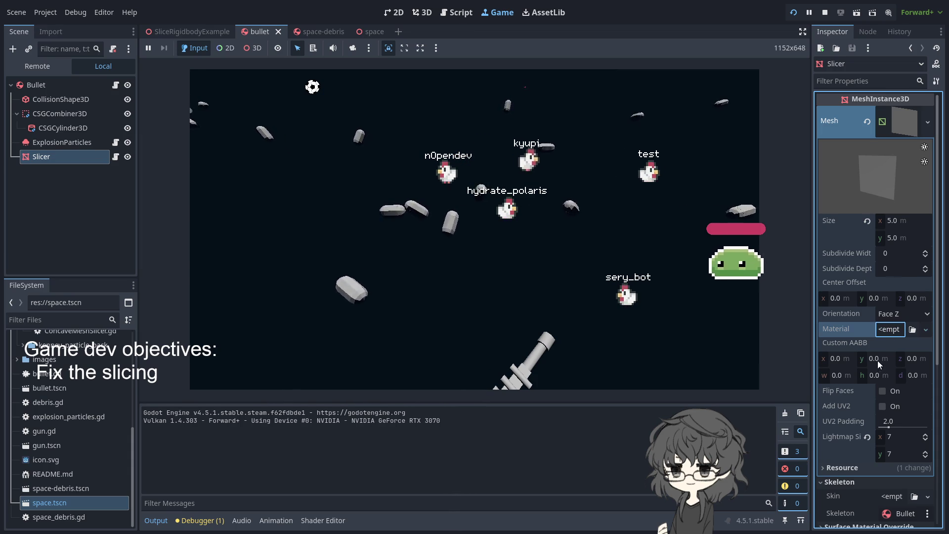
key("ctrl+v")
left_click(900, 334)
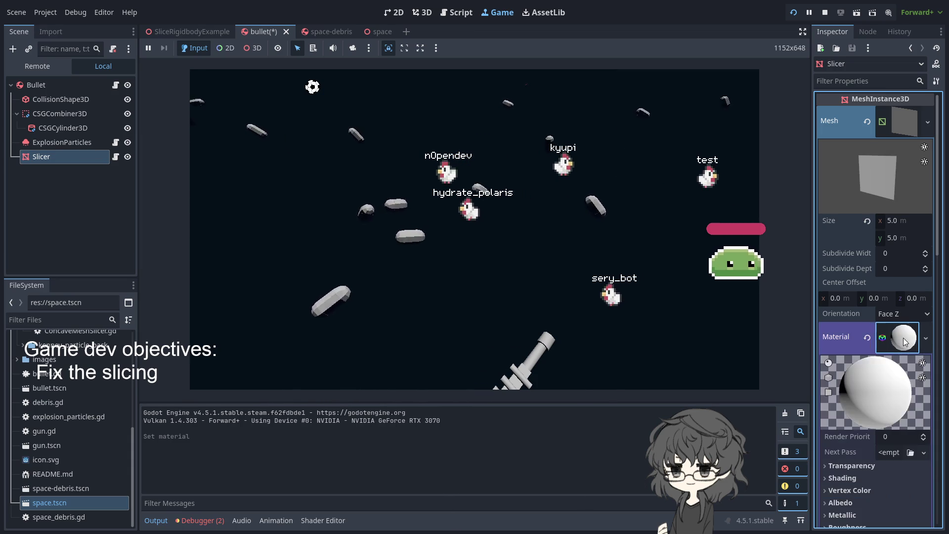
- Set the Slicer material's Transparency to Alpha
left_click(849, 303)
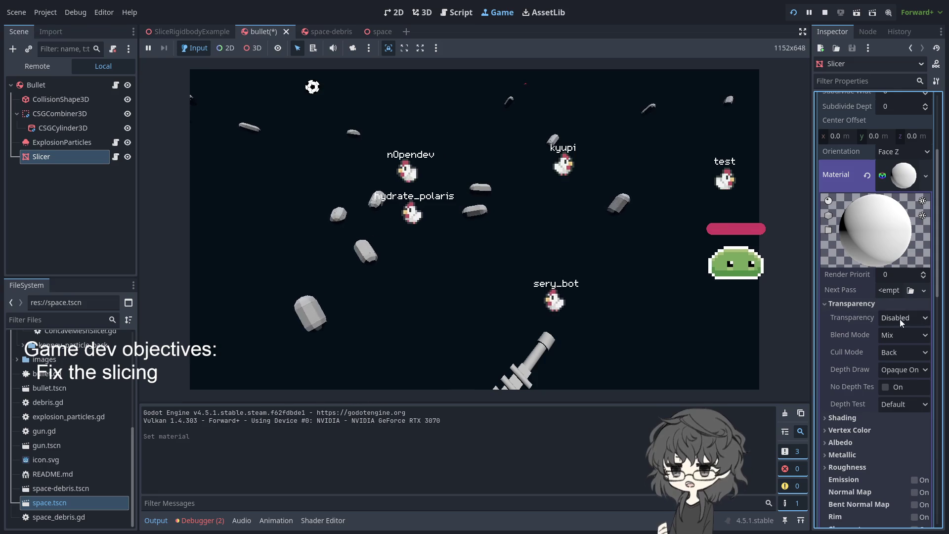
key("space")
left_click(902, 346)
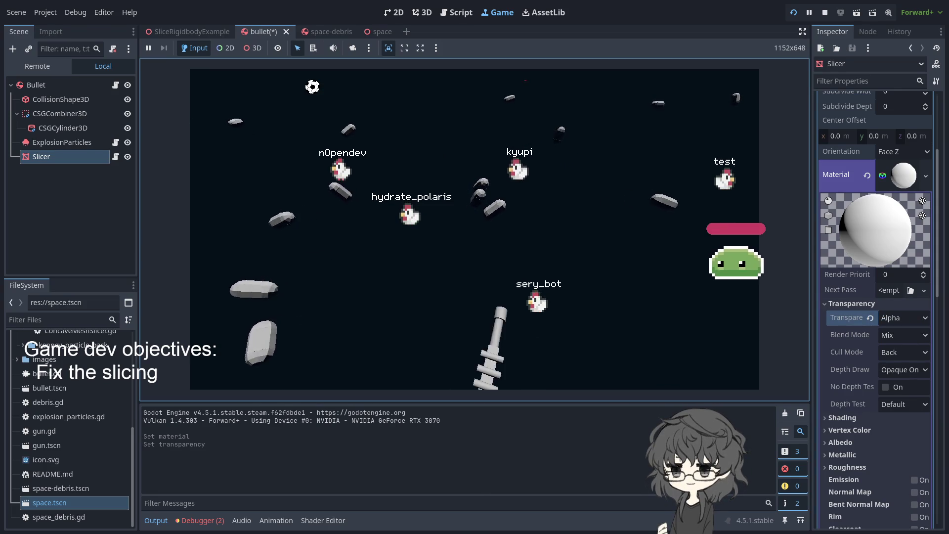
scroll(899, 374, "up", 8)
scroll(899, 374, "down", 5)
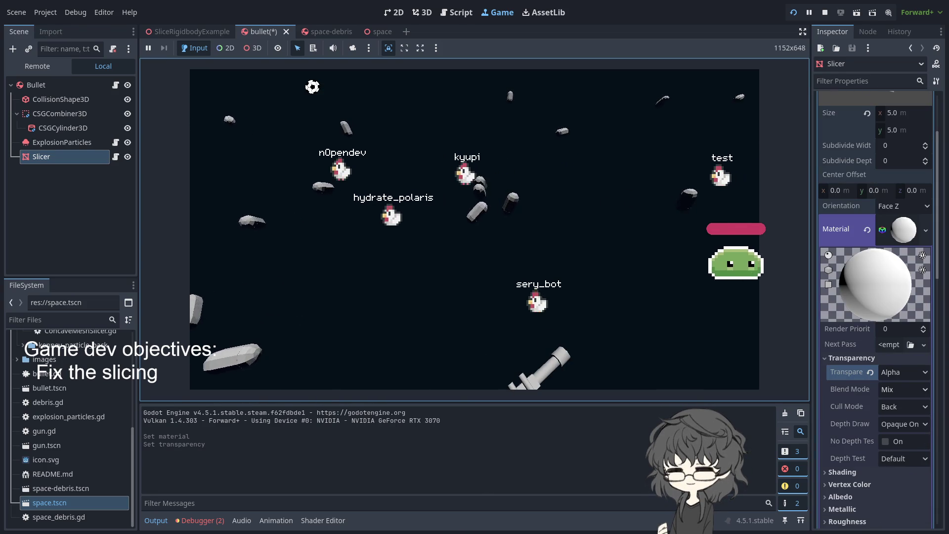
- Try the Add and Subtract blend modes while firing test shots in the running game
left_click(893, 389)
left_click(893, 389)
left_click(902, 418)
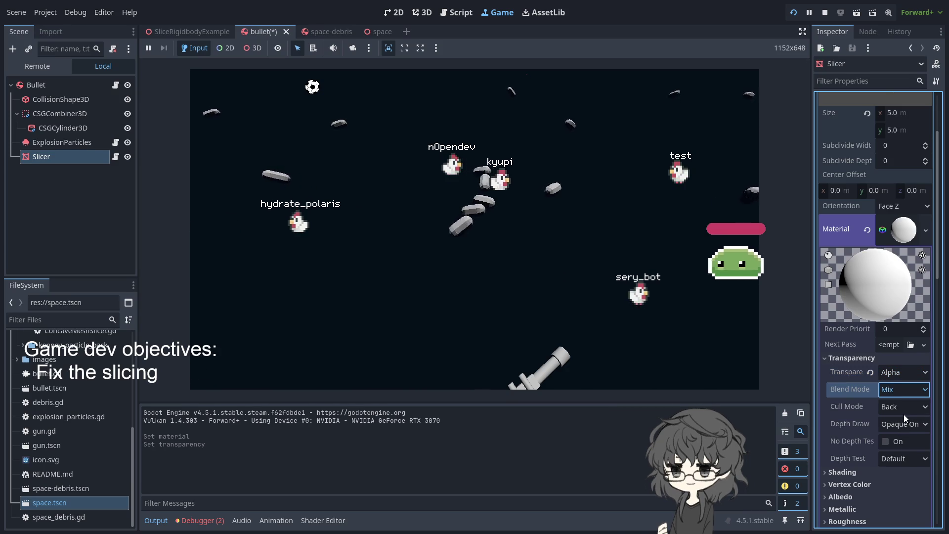
left_click(593, 346)
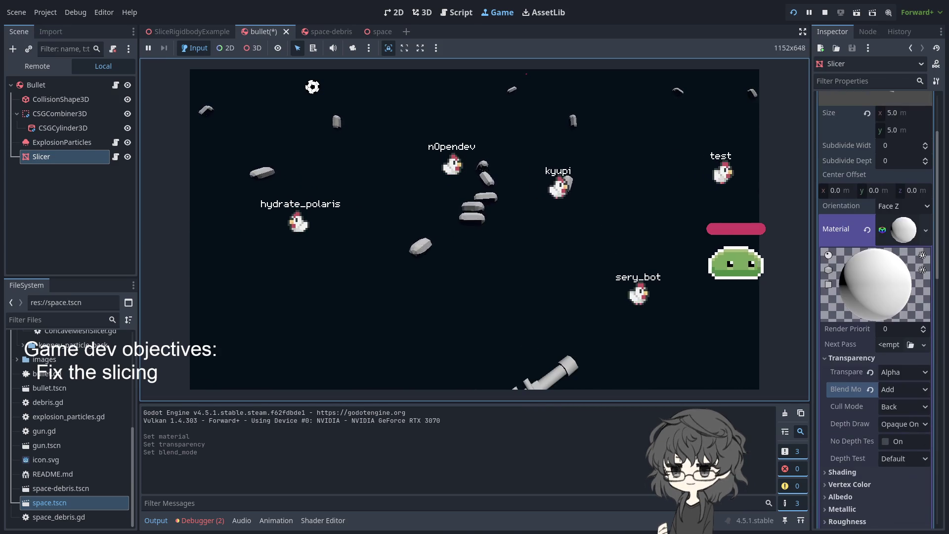
left_click(903, 389)
left_click(904, 437)
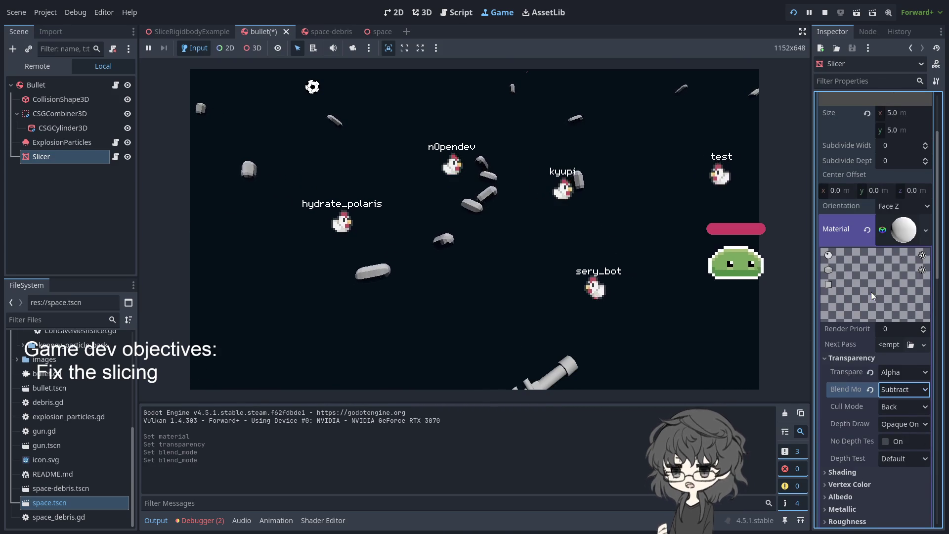
scroll(871, 292, "down", 2)
left_click(494, 208)
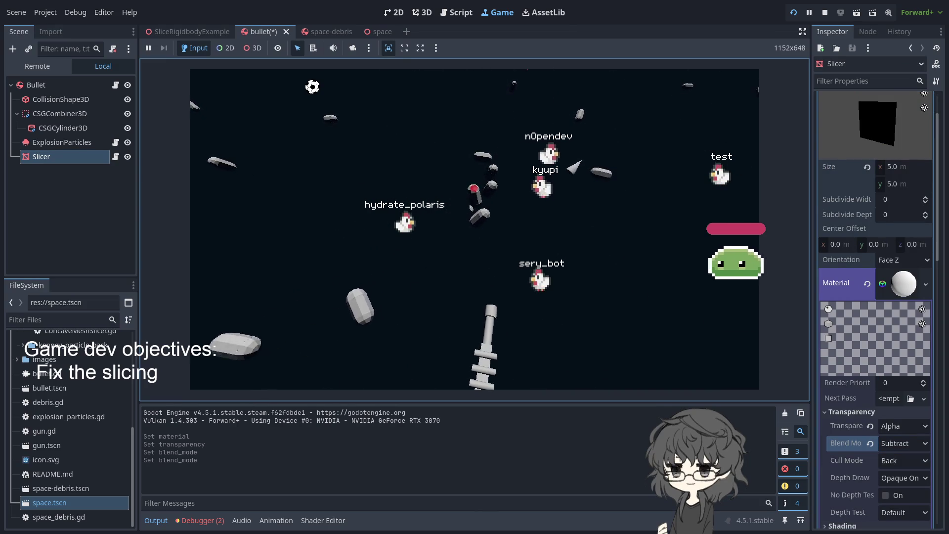
- Try the Multiply and Premultiplied Alpha blend modes with test shots, then reset the blend mode to Mix
scroll(898, 393, "down", 2)
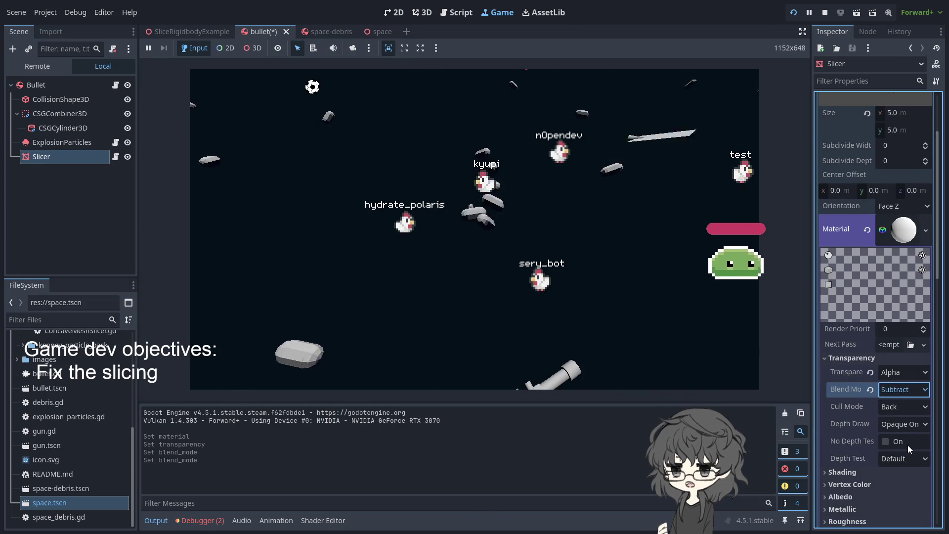
left_click(903, 390)
left_click(904, 435)
left_click(490, 207)
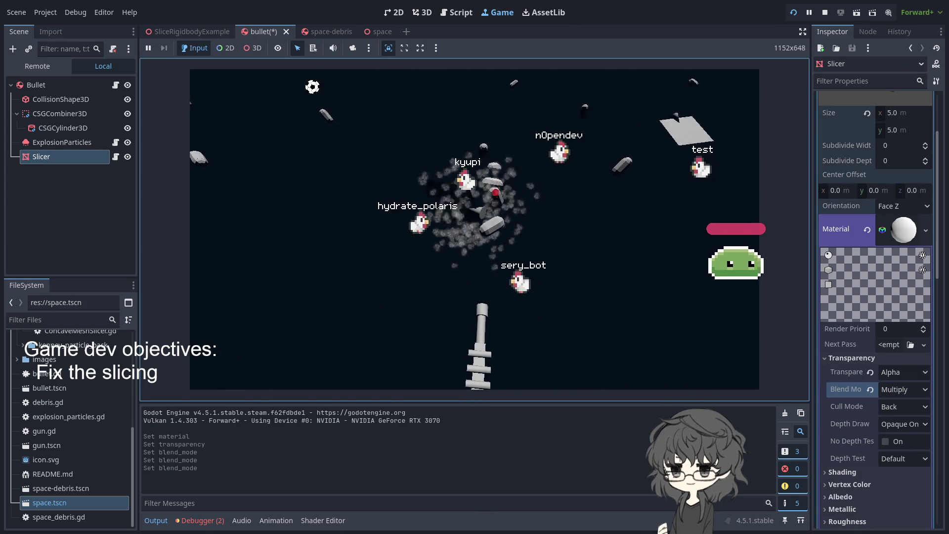
left_click(919, 427)
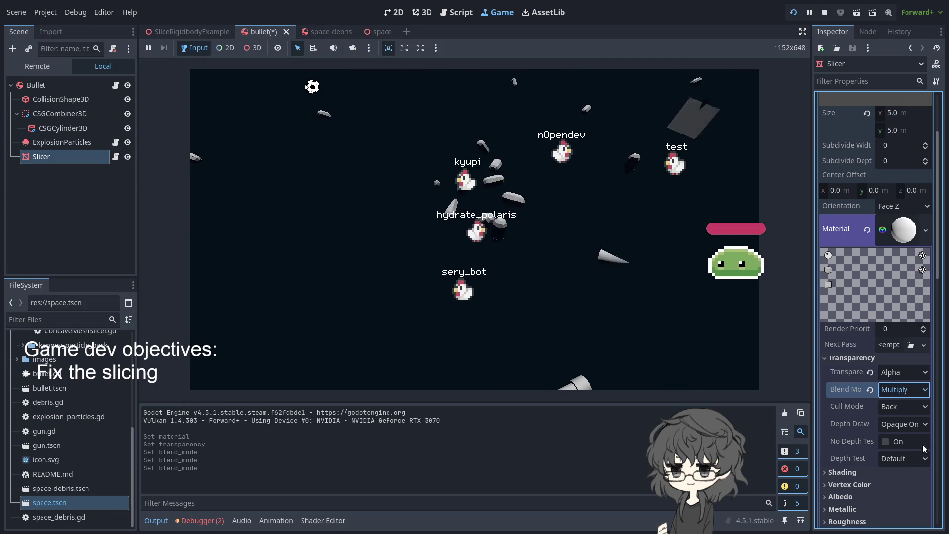
left_click(903, 390)
left_click(900, 449)
left_click(475, 207)
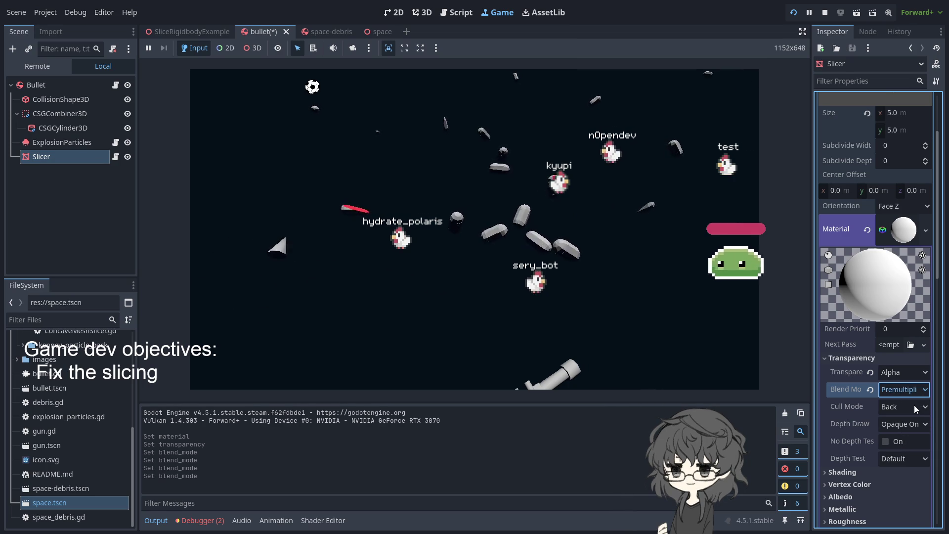
left_click(871, 389)
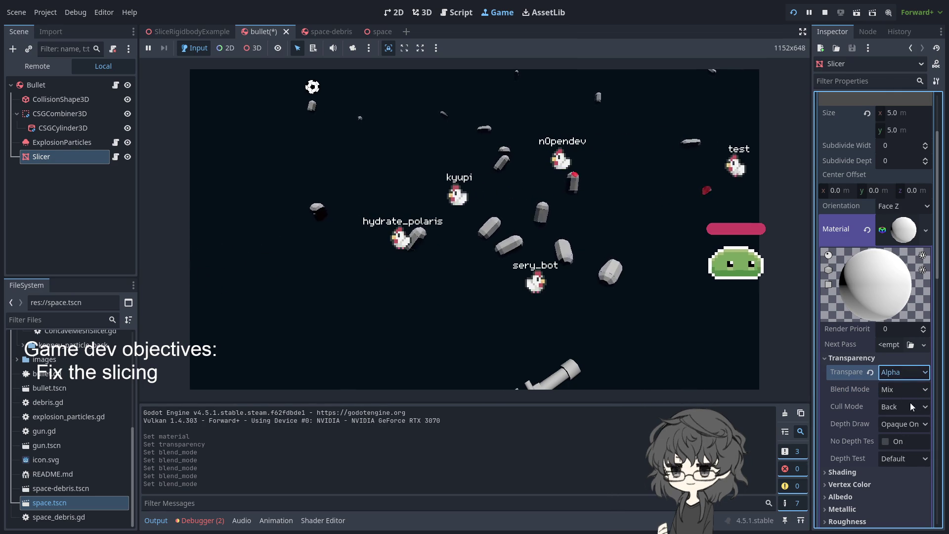
- Switch the Slicer material to Alpha Scissor transparency and test a 1.0 threshold in-game
left_click(904, 372)
left_click(899, 418)
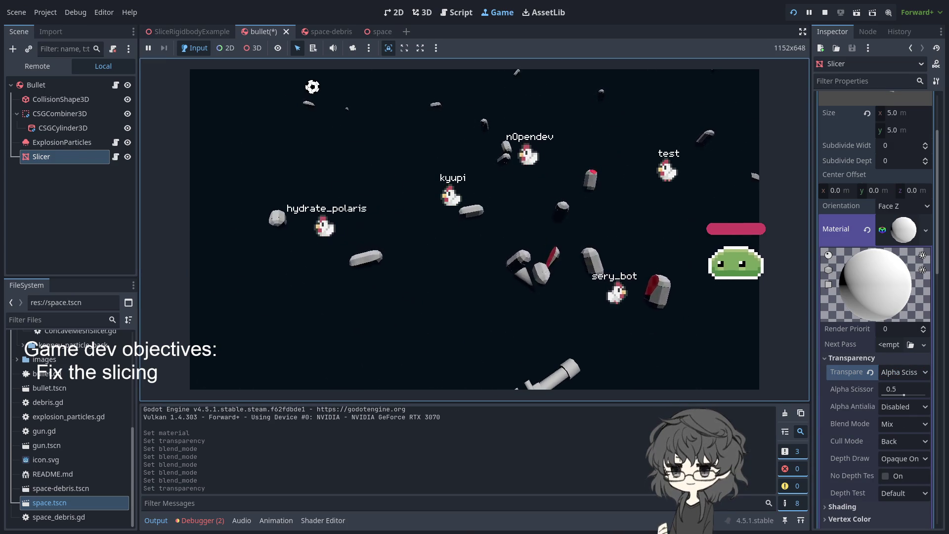
scroll(875, 277, "up", 3)
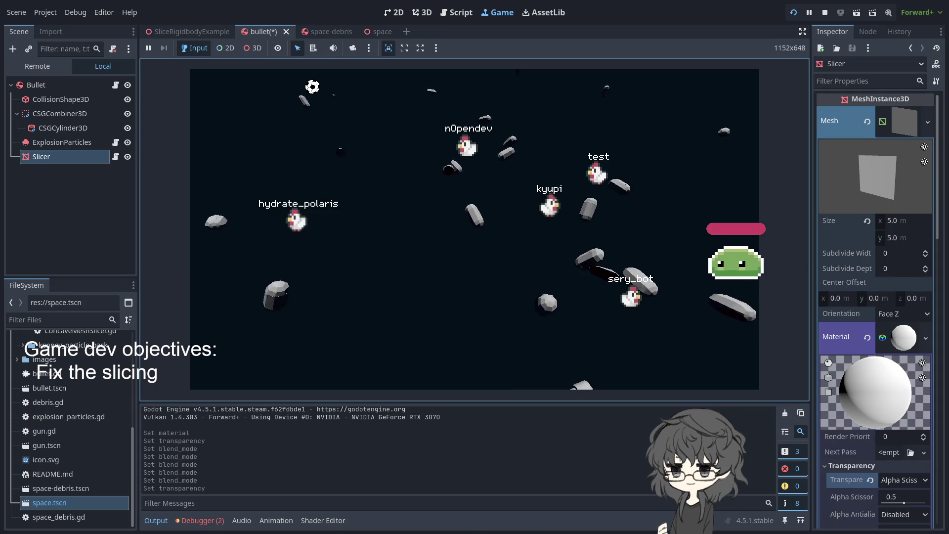
scroll(875, 297, "down", 5)
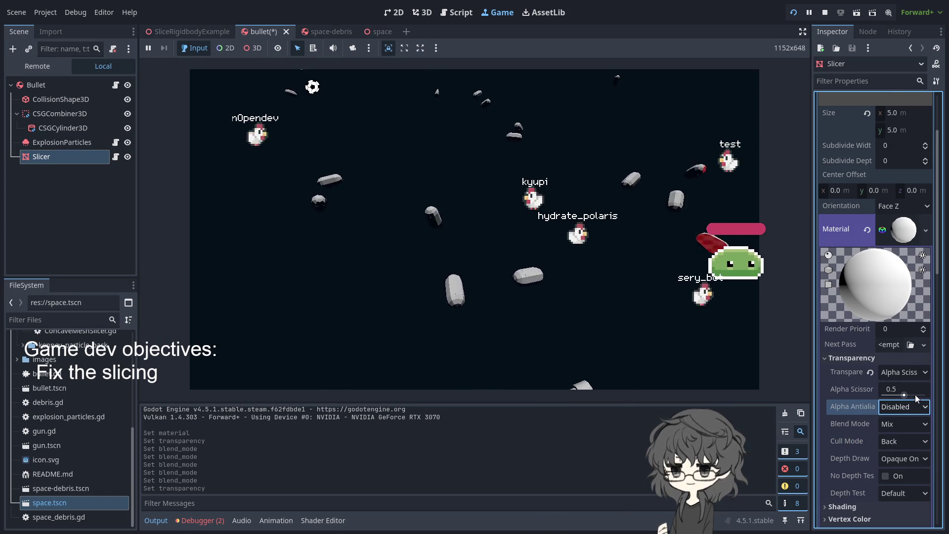
left_click_drag(903, 391, 925, 391)
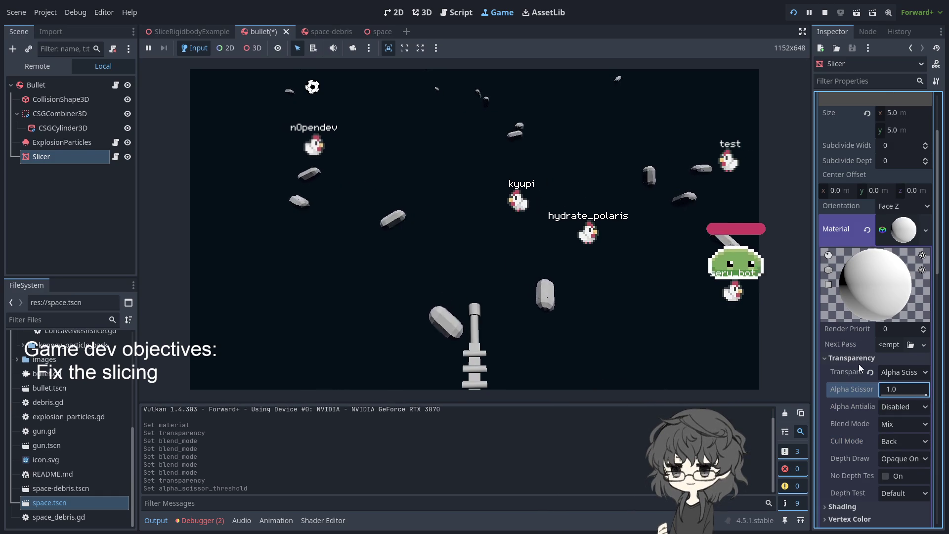
left_click(475, 228)
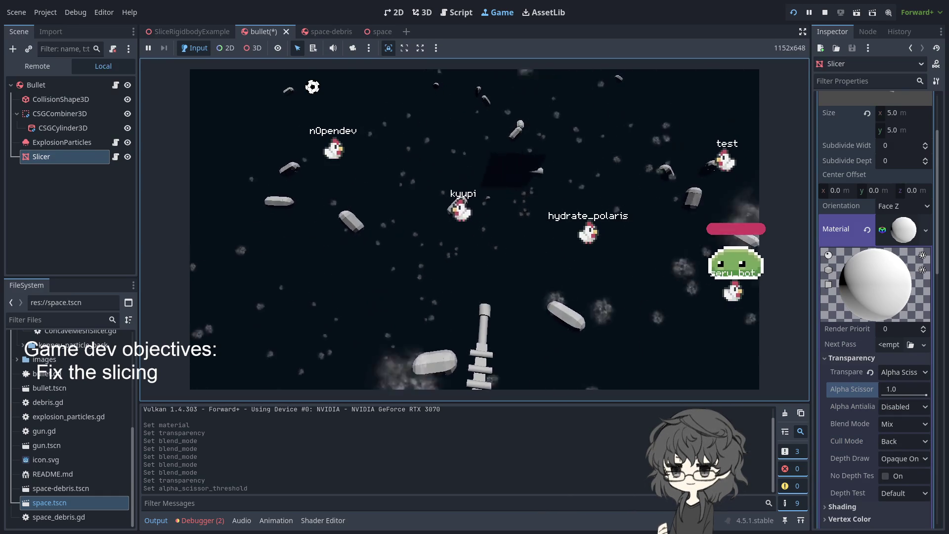
- Lower the alpha scissor threshold to 0.0, test it in-game, then disable transparency
scroll(875, 296, "up", 2)
scroll(875, 296, "down", 2)
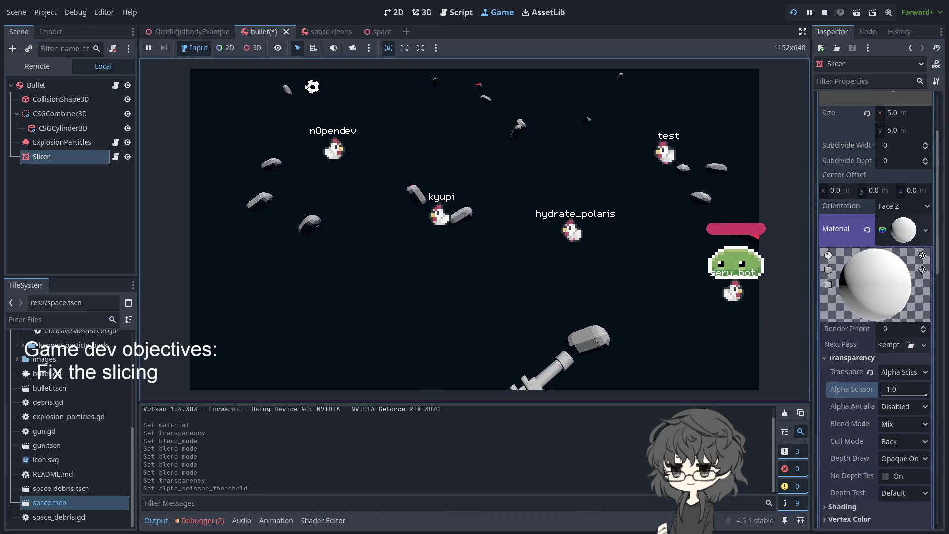
left_click_drag(926, 389, 881, 389)
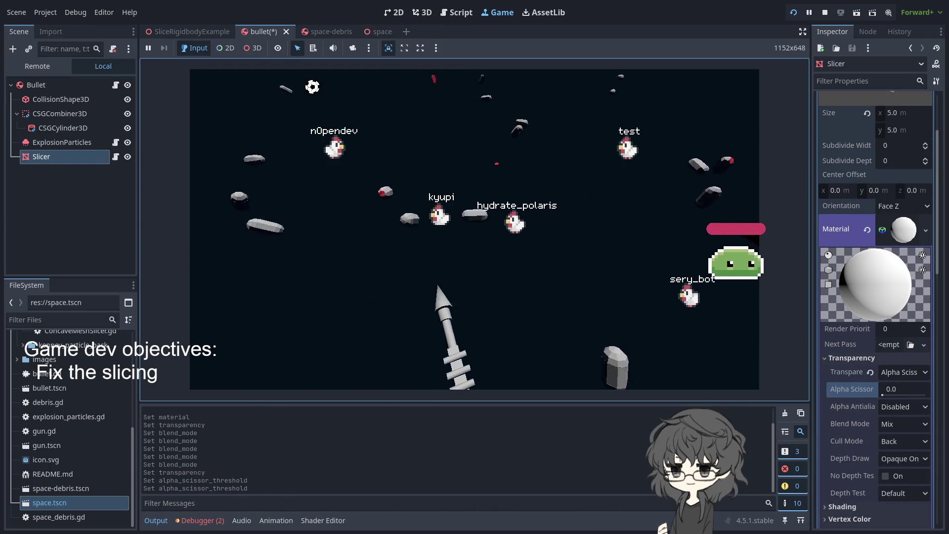
left_click(467, 239)
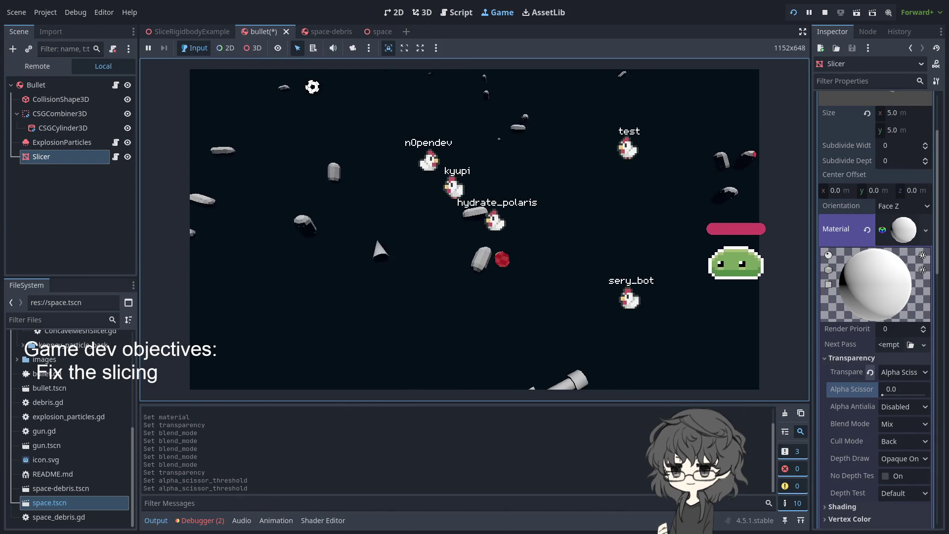
left_click(903, 371)
left_click(892, 390)
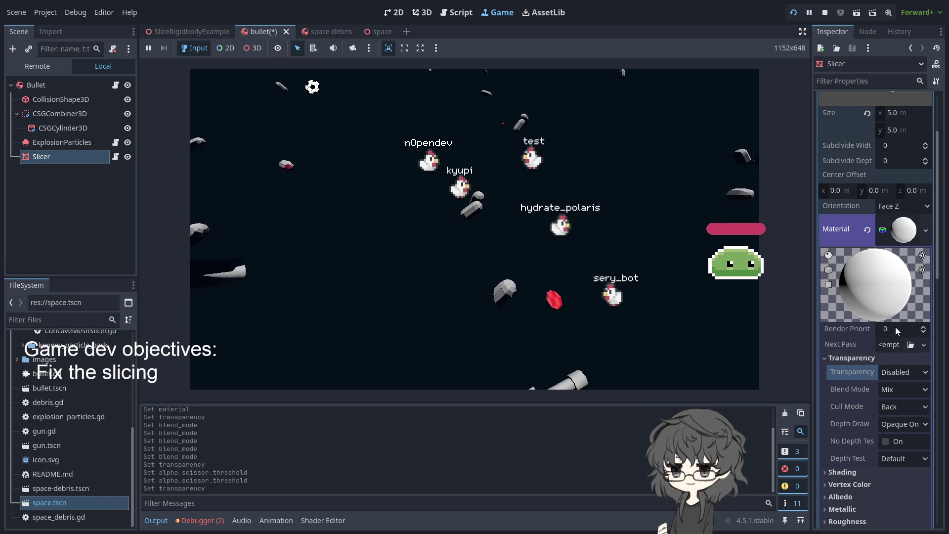
scroll(870, 346, "down", 2)
scroll(862, 385, "down", 4)
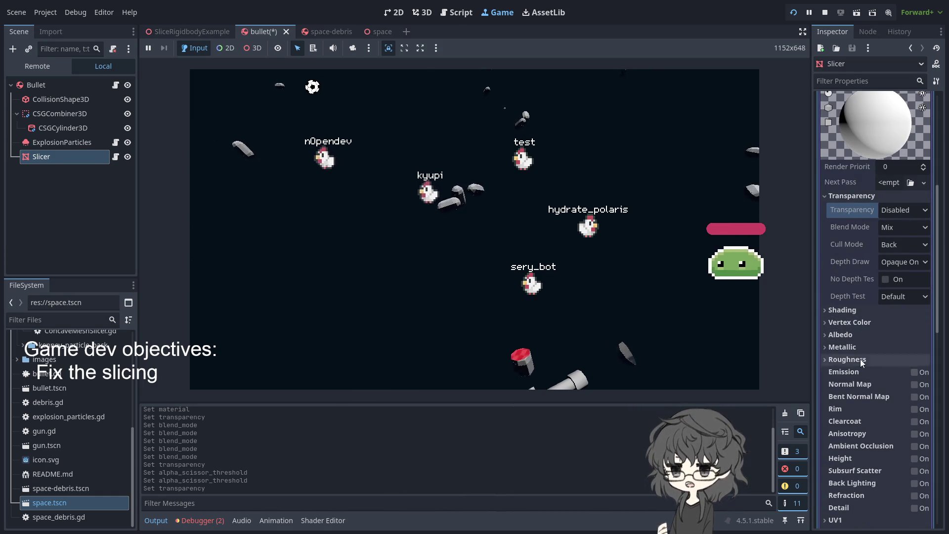
scroll(865, 392, "down", 2)
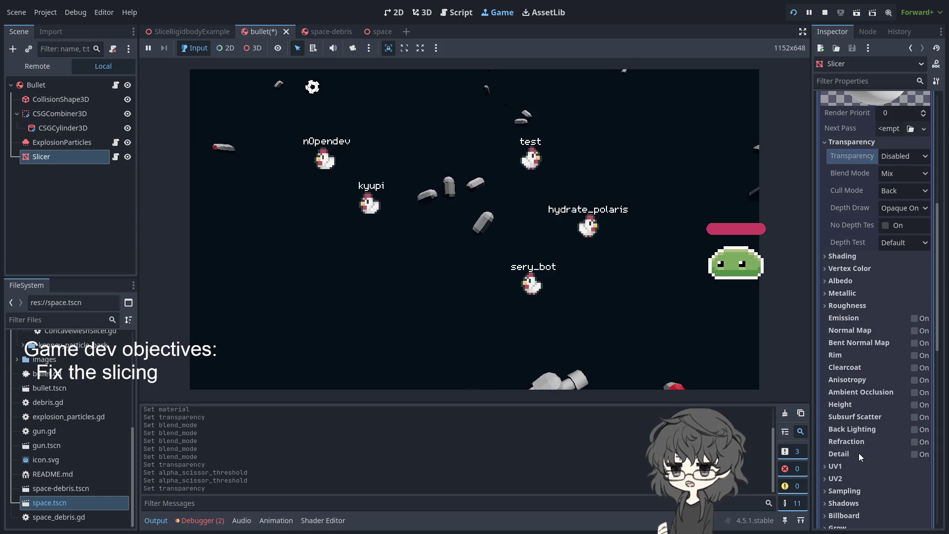
scroll(854, 451, "down", 2)
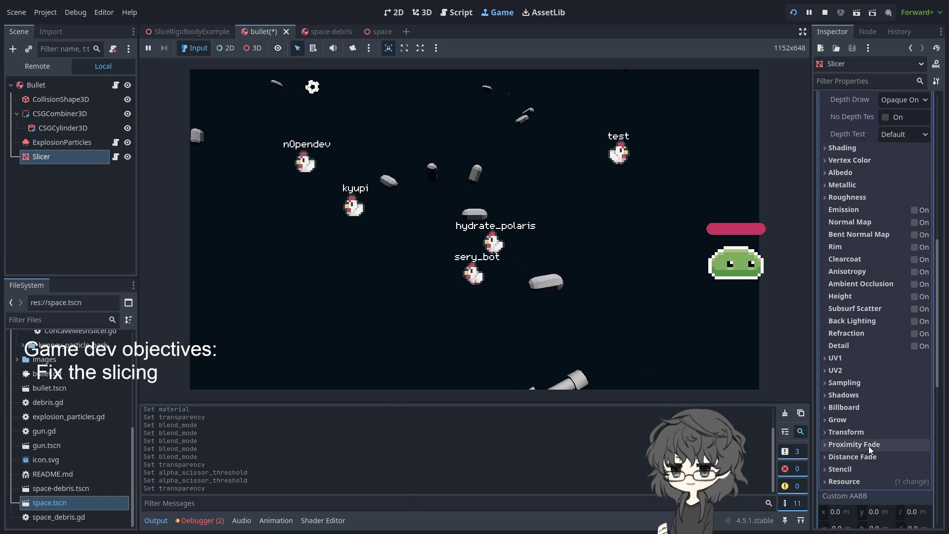
scroll(868, 446, "up", 5)
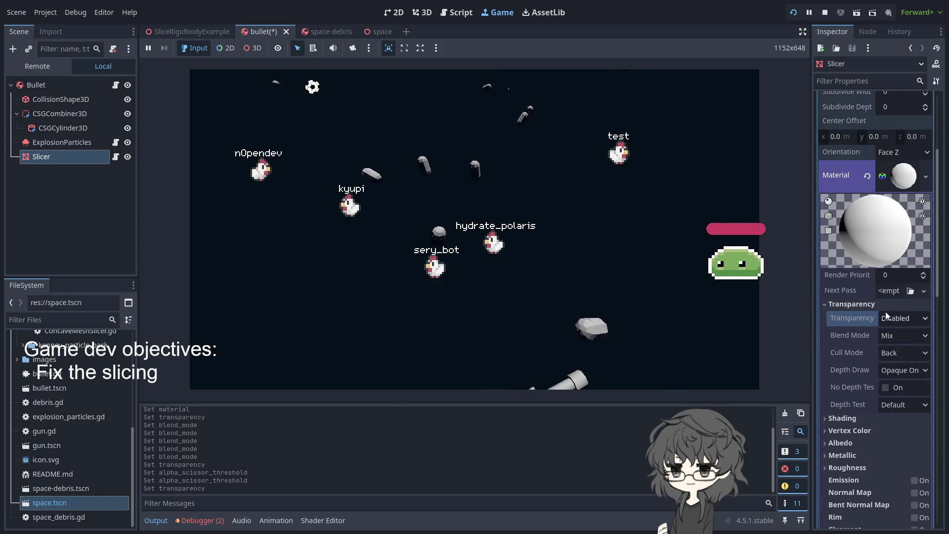
scroll(885, 312, "down", 1)
left_click(901, 262)
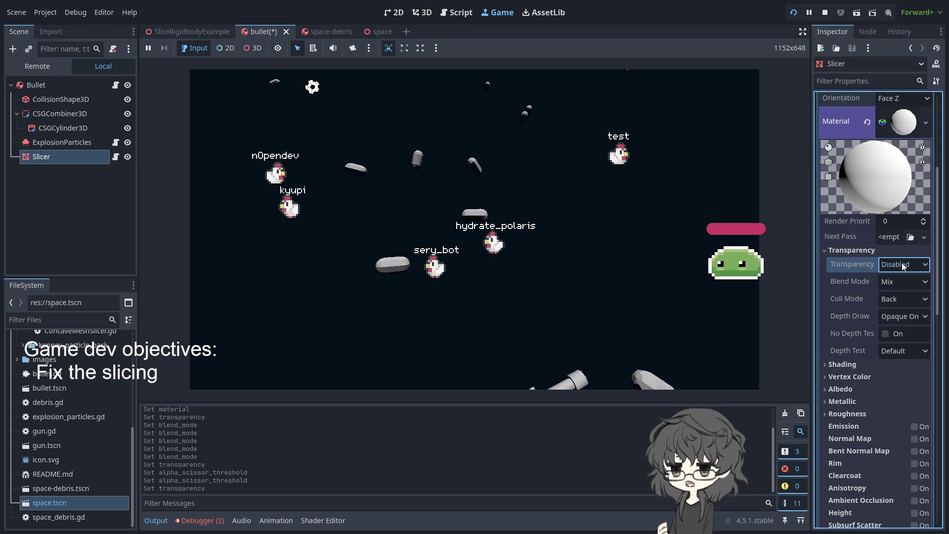
left_click(909, 319)
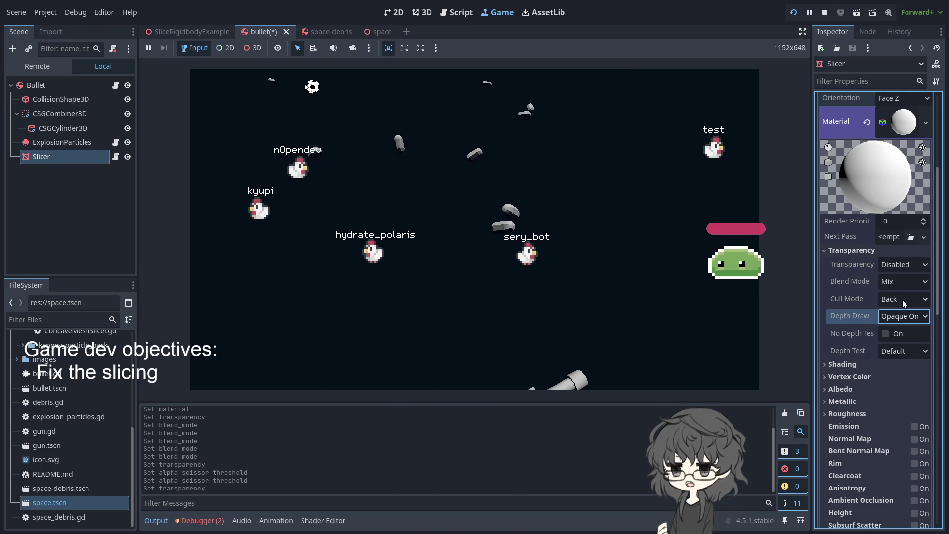
left_click(902, 299)
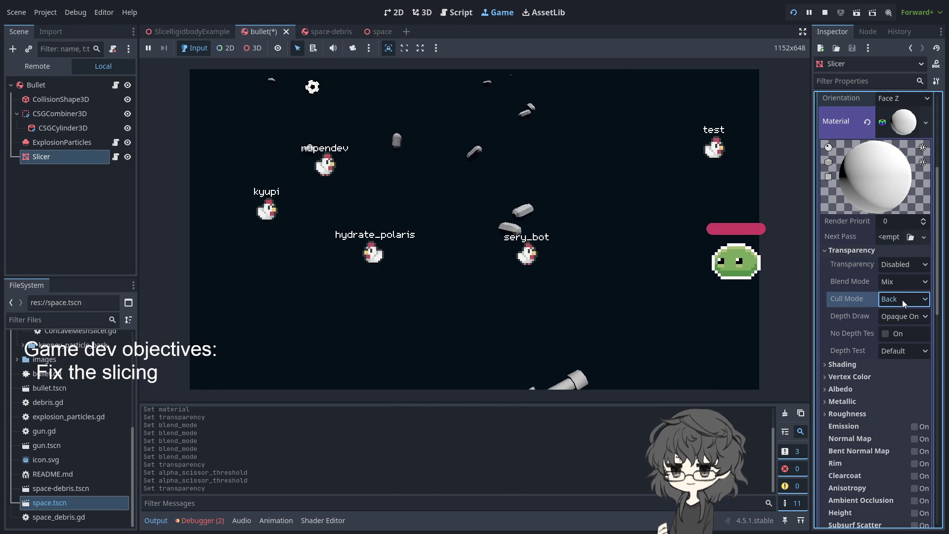
left_click(902, 326)
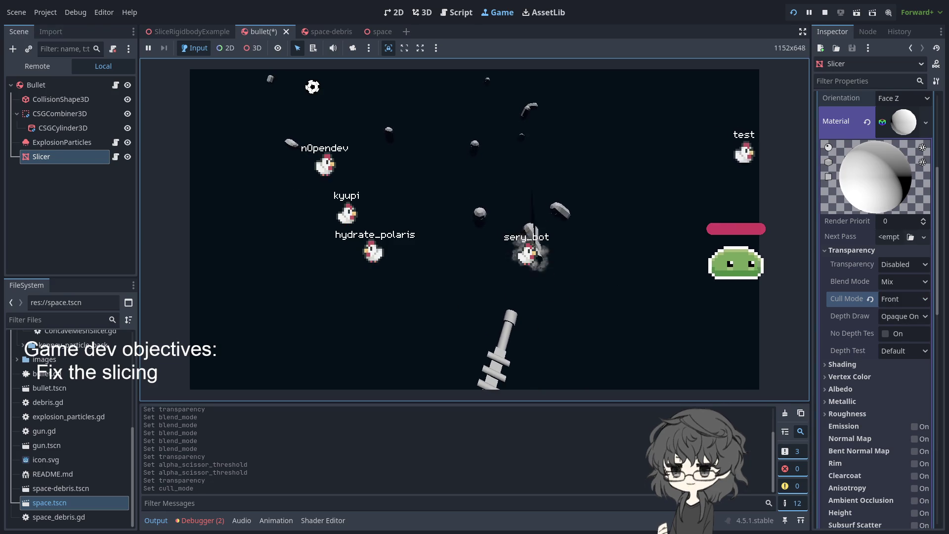
left_click(868, 300)
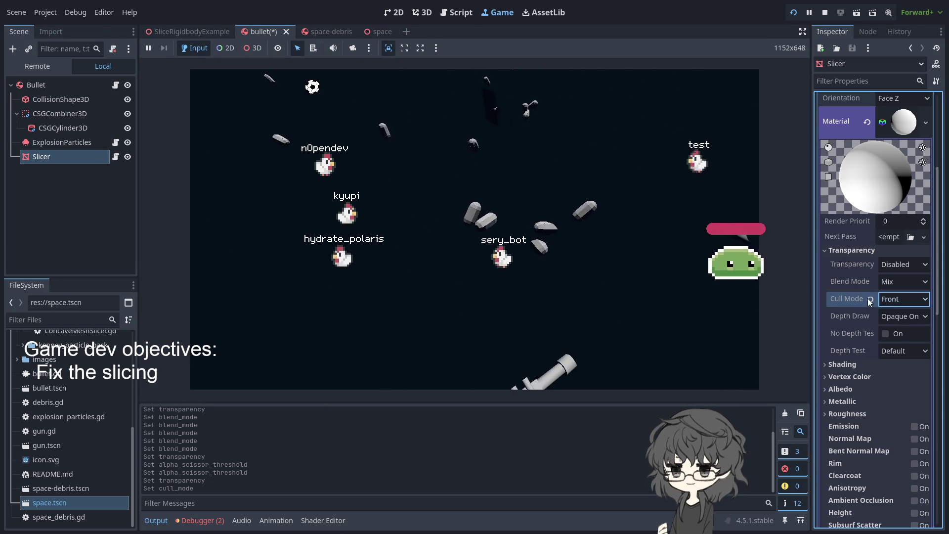
left_click(870, 299)
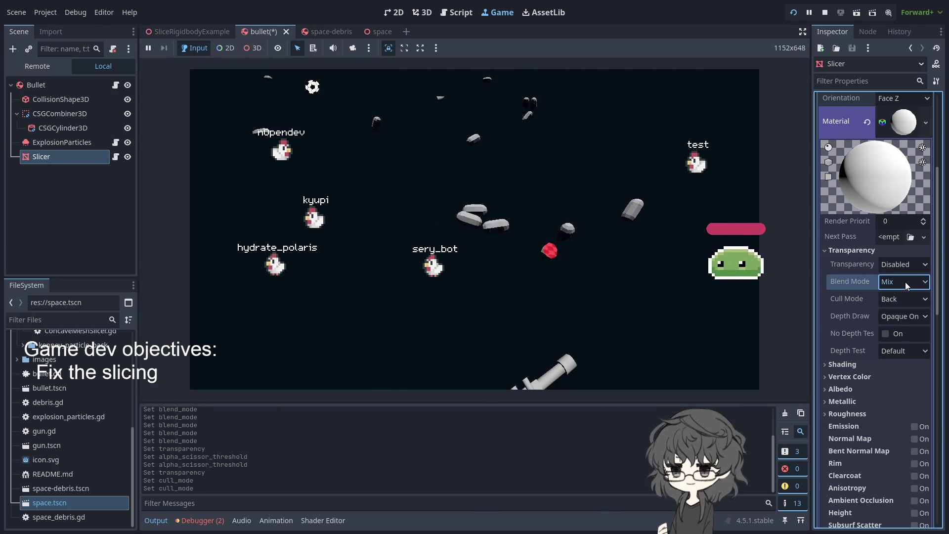
- Give the Slicer material Multiply blending and Alpha transparency, saving after each, then show the 3D transforms docs
left_click(911, 337)
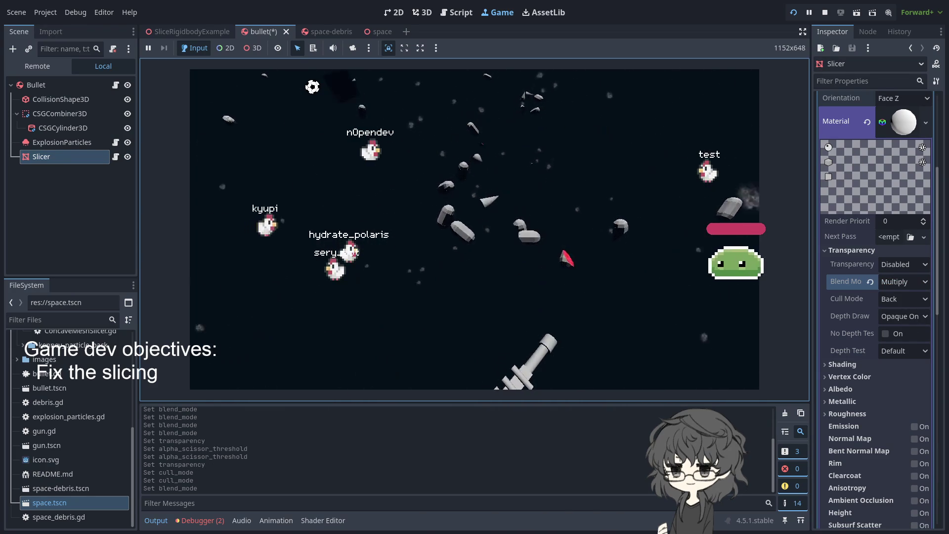
key("F5")
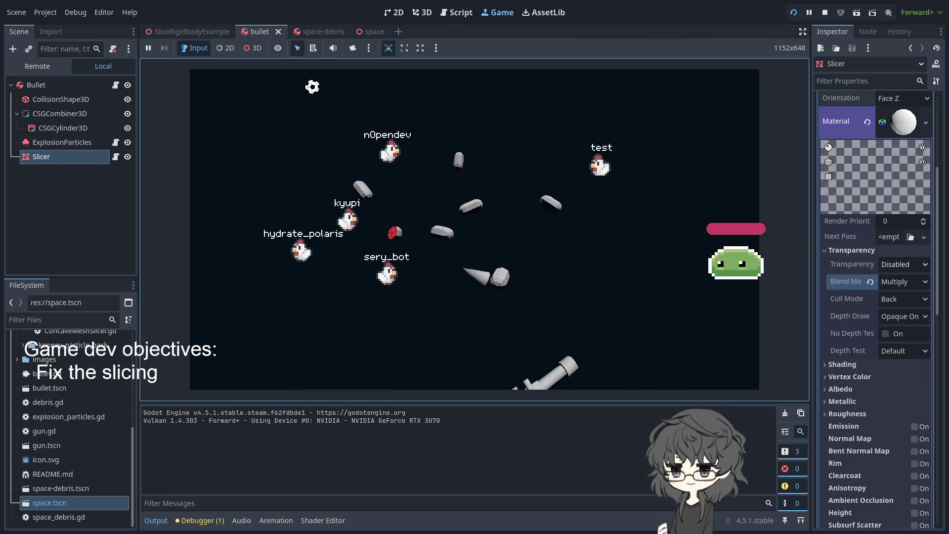
left_click(904, 265)
left_click(912, 292)
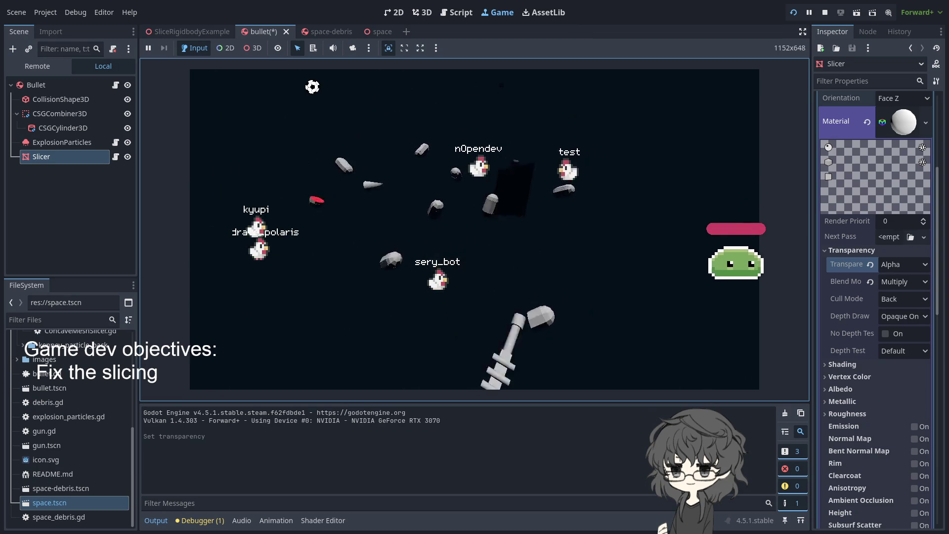
key("F5")
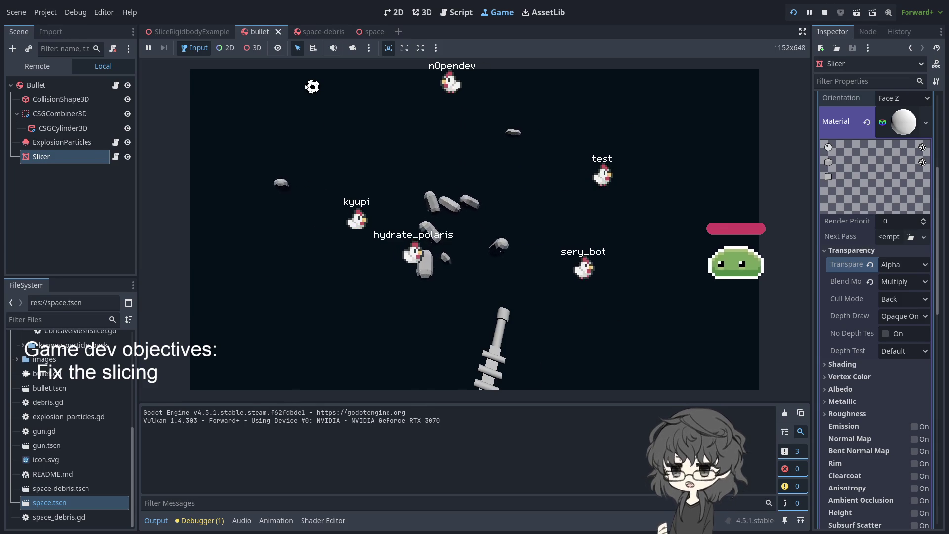
key("ctrl+2")
- Search the Godot docs for 'material'
scroll(669, 192, "up", 10)
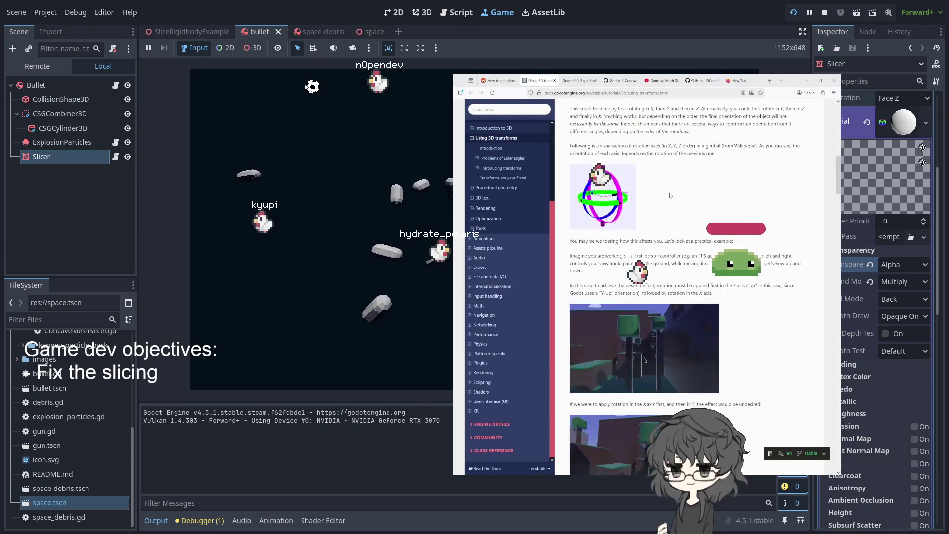
scroll(705, 214, "up", 5)
scroll(682, 208, "down", 3)
scroll(638, 197, "up", 4)
scroll(638, 197, "up", 2)
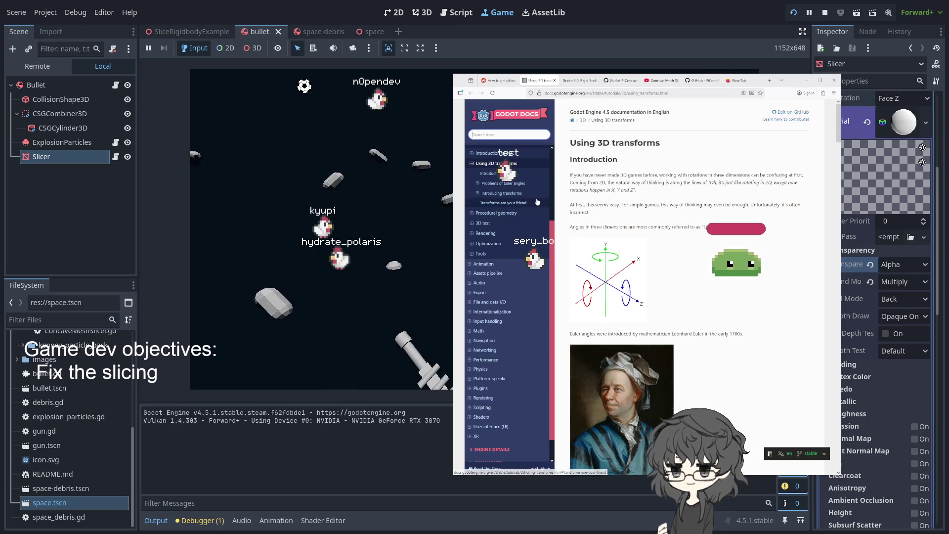
type("material")
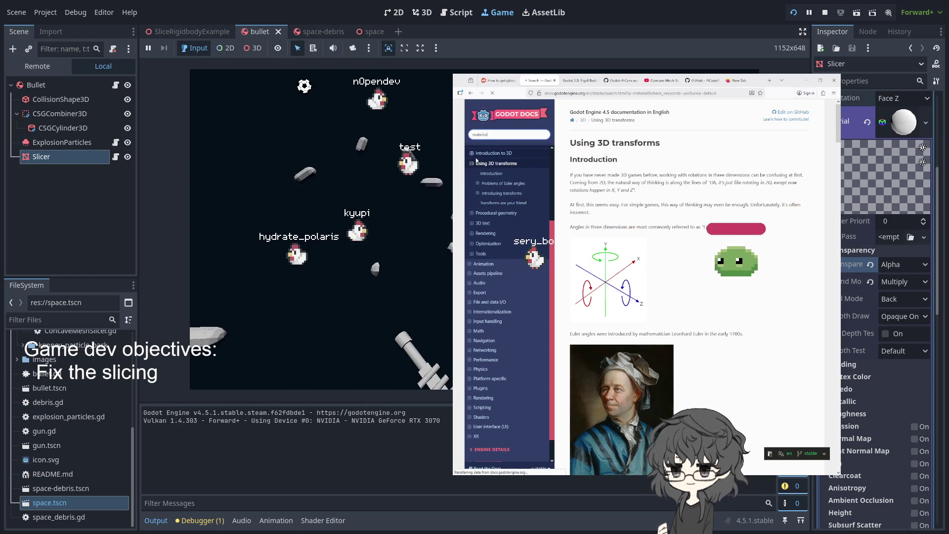
key("Return")
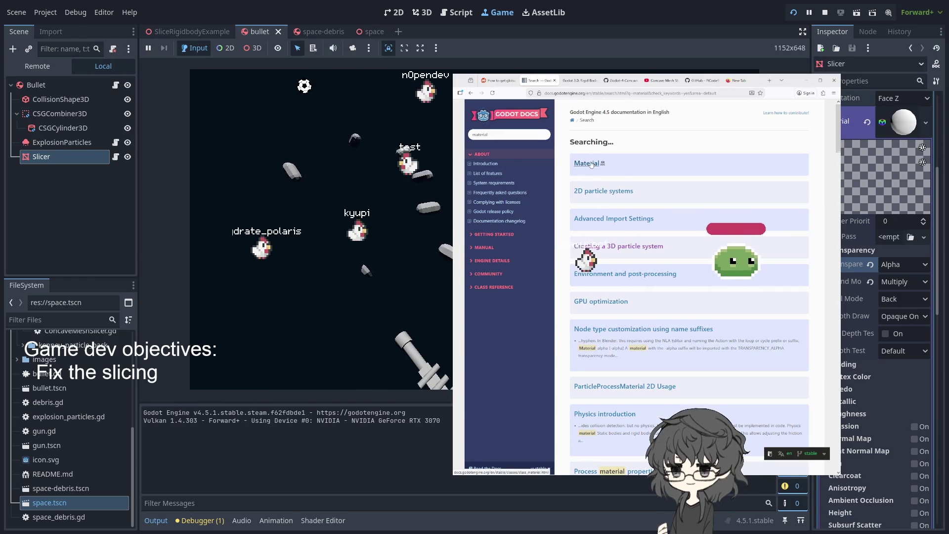
- Skim the Material class reference page, then go back to the search results
left_click(586, 163)
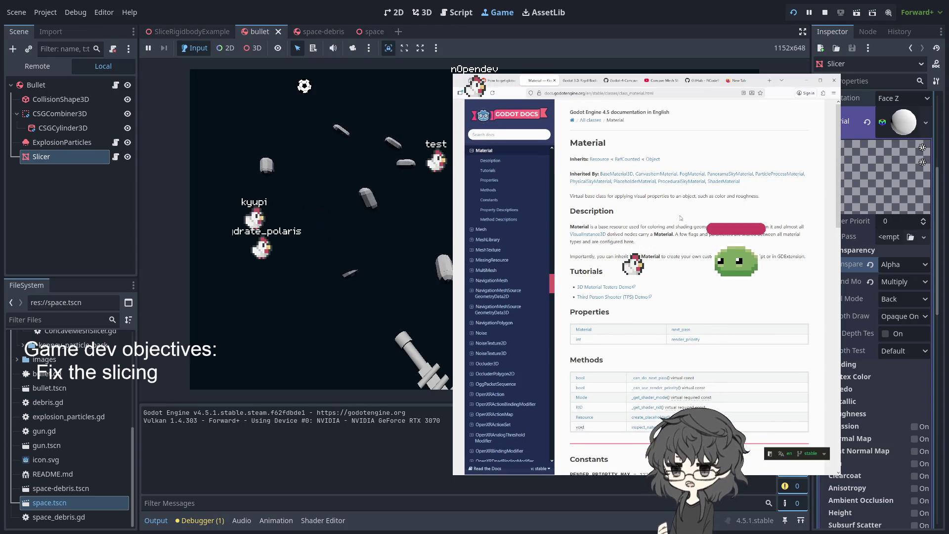
scroll(643, 301, "down", 3)
scroll(651, 301, "down", 3)
left_click(472, 92)
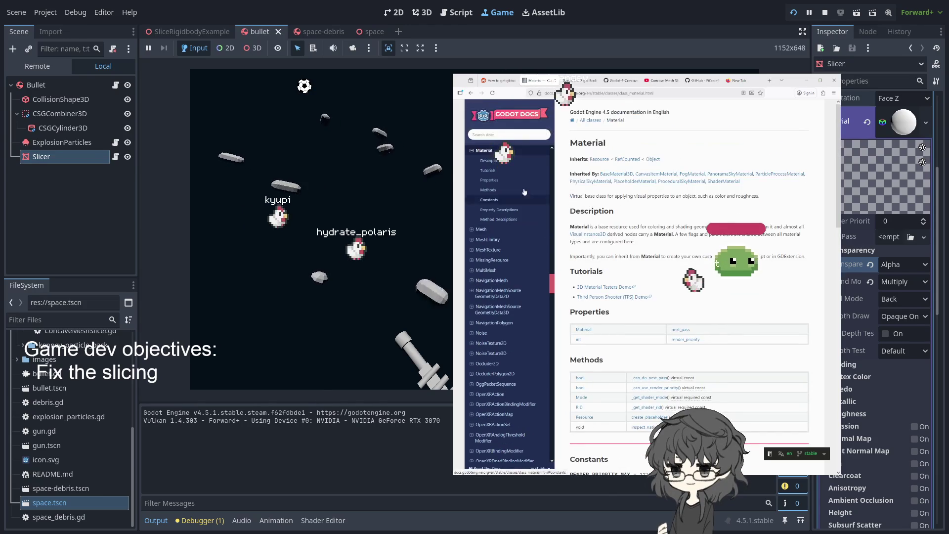
left_click(472, 92)
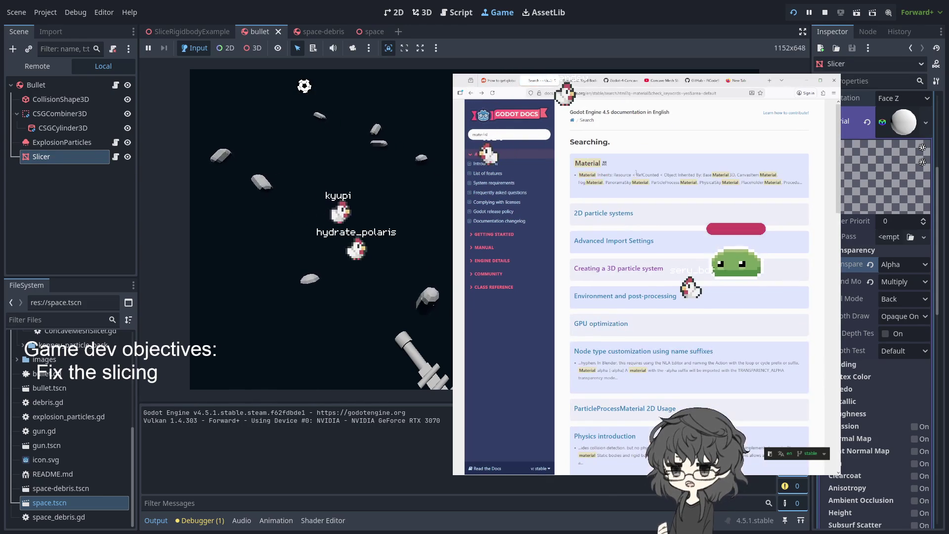
- Scroll through the 'material' results and switch to the empty new tab
scroll(669, 239, "down", 3)
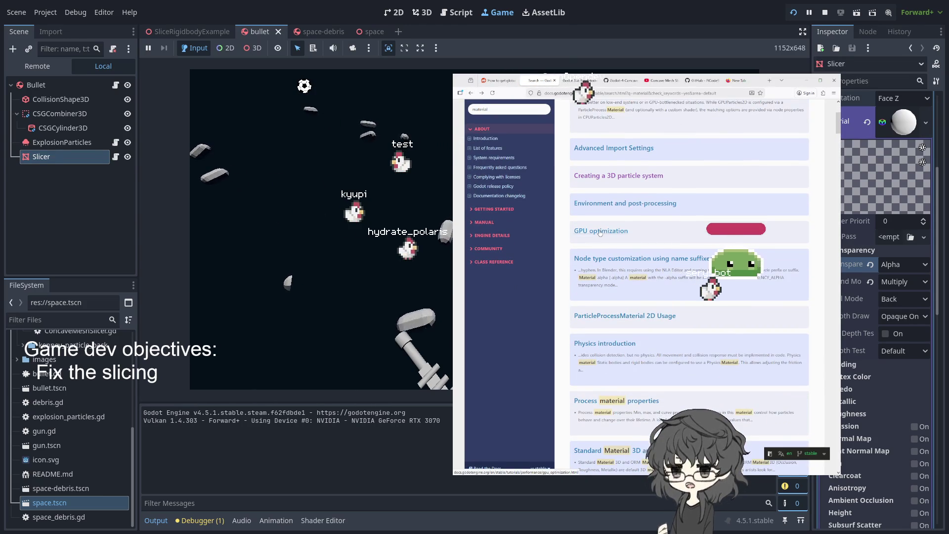
scroll(627, 242, "down", 3)
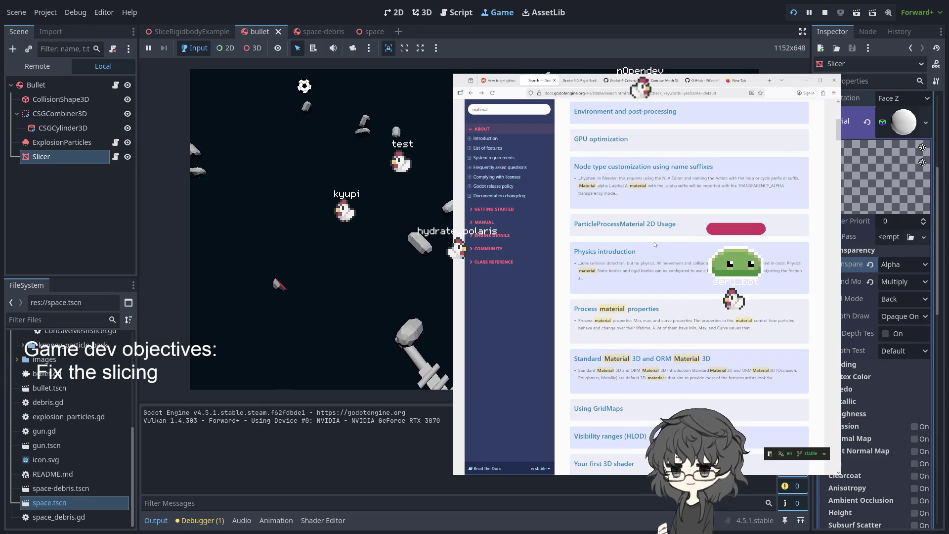
scroll(655, 244, "up", 8)
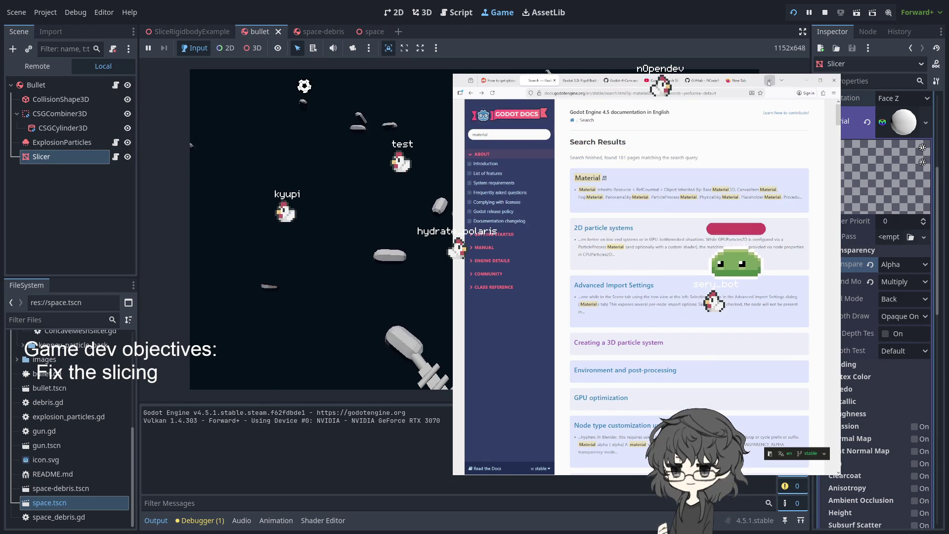
left_click(739, 80)
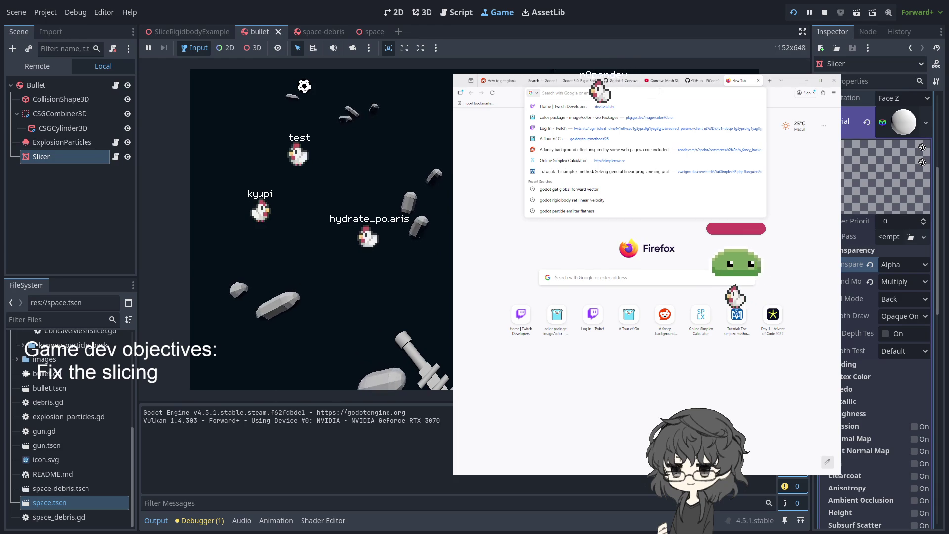
- Google 'godot basic material transparent', scroll the results, then set the material blend mode to Mix
type("go")
key("BackSpace")
key("BackSpace")
type("p")
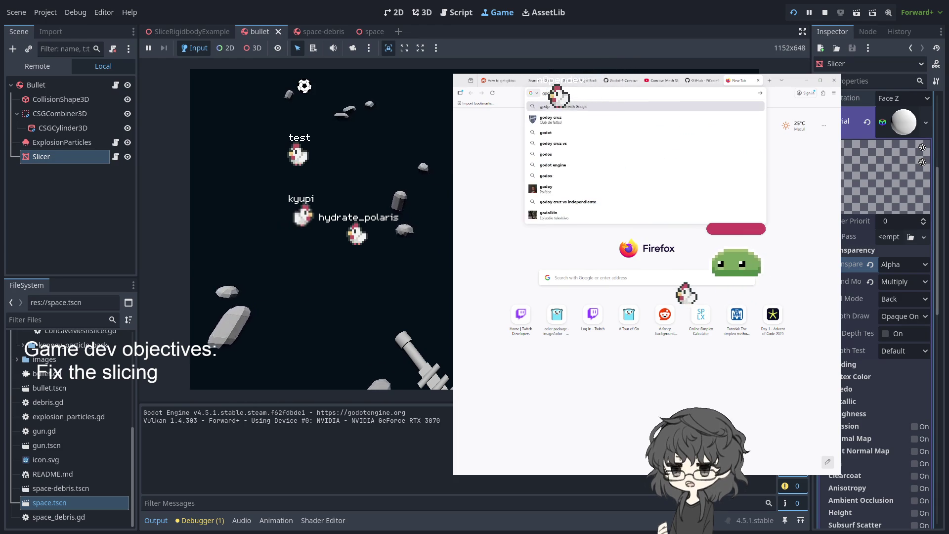
key("BackSpace")
type("odot")
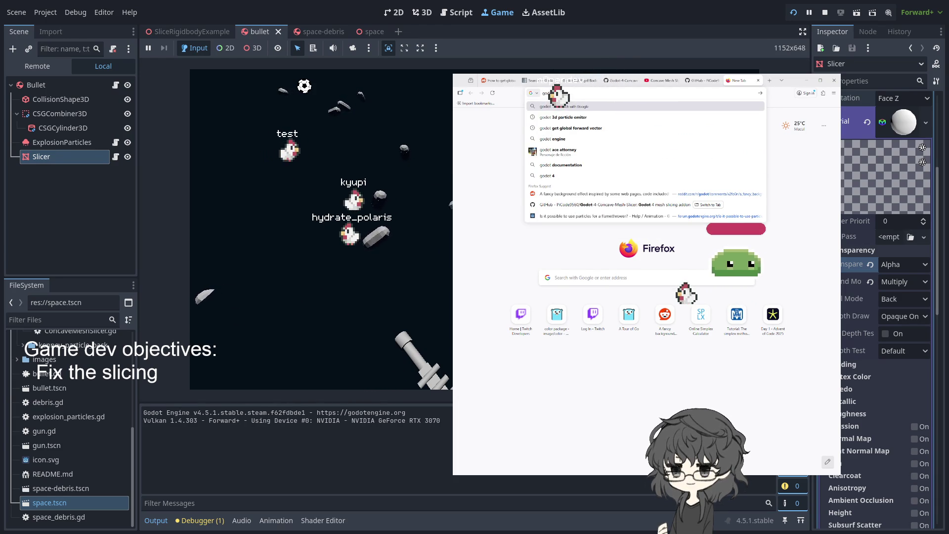
type(" materiali")
key("BackSpace")
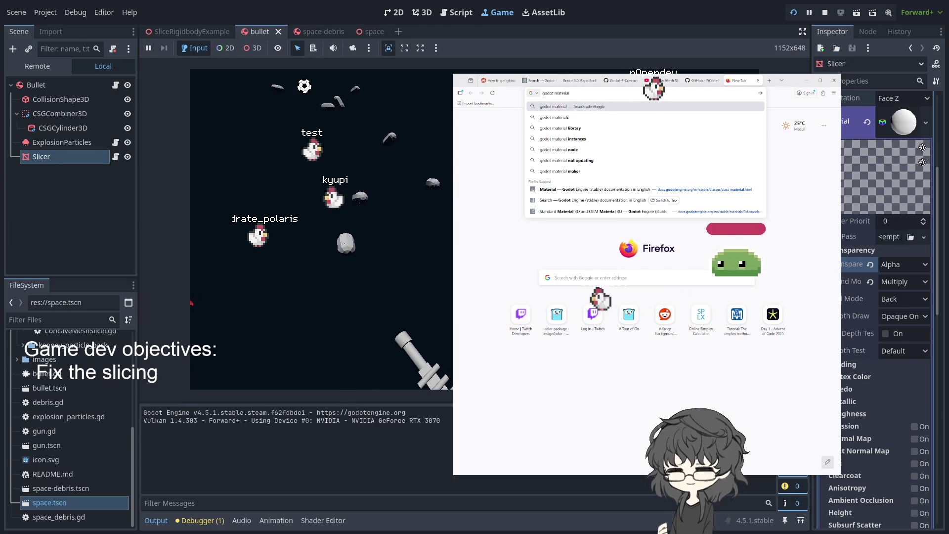
key("BackSpace")
key("BackSpace")
key("BackSpace")
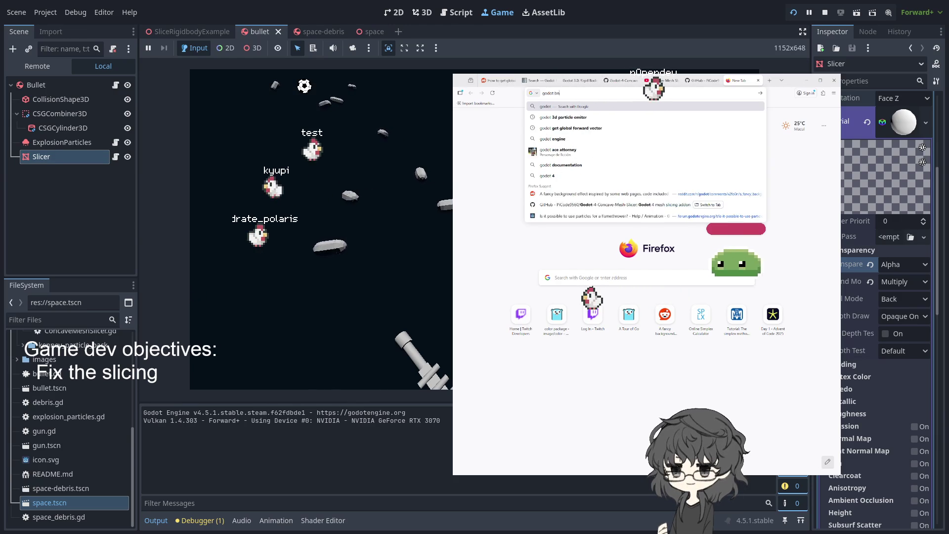
type("basic material transp")
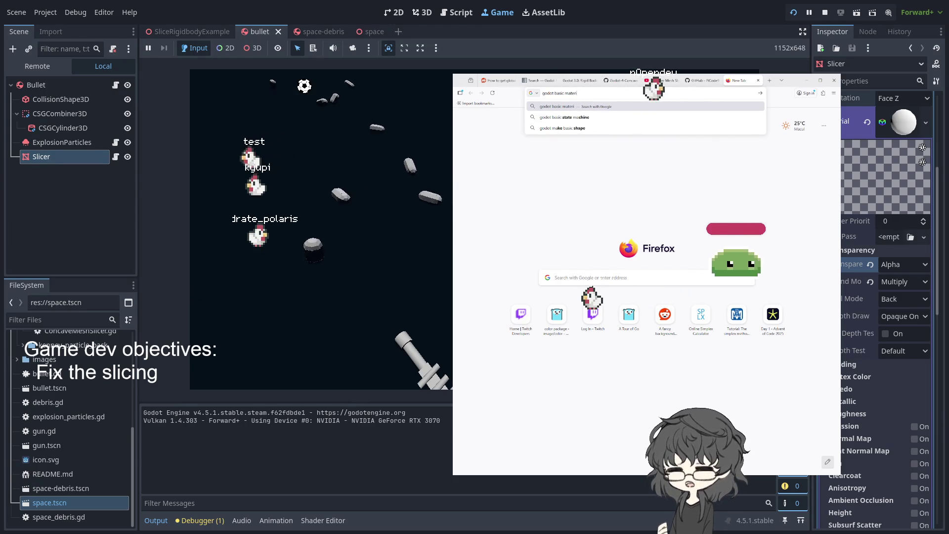
type("arent")
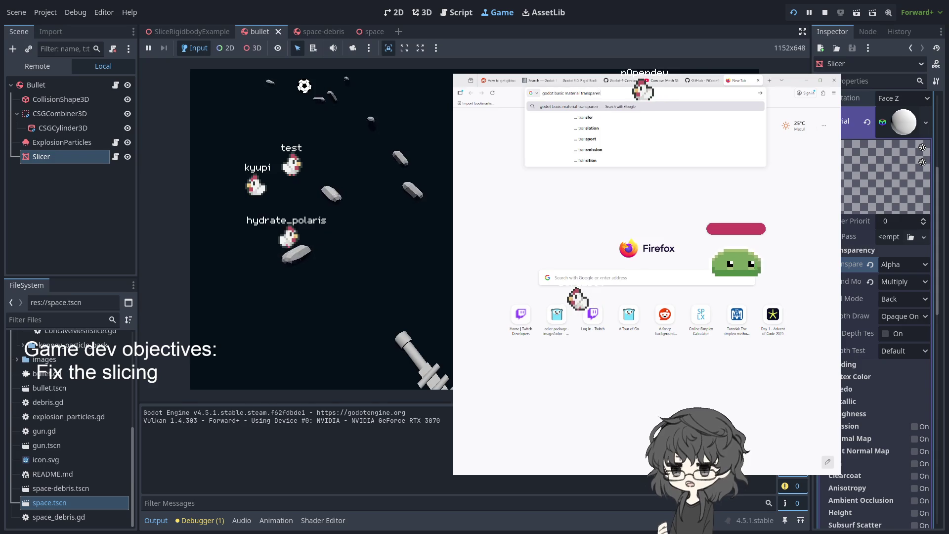
key("Return")
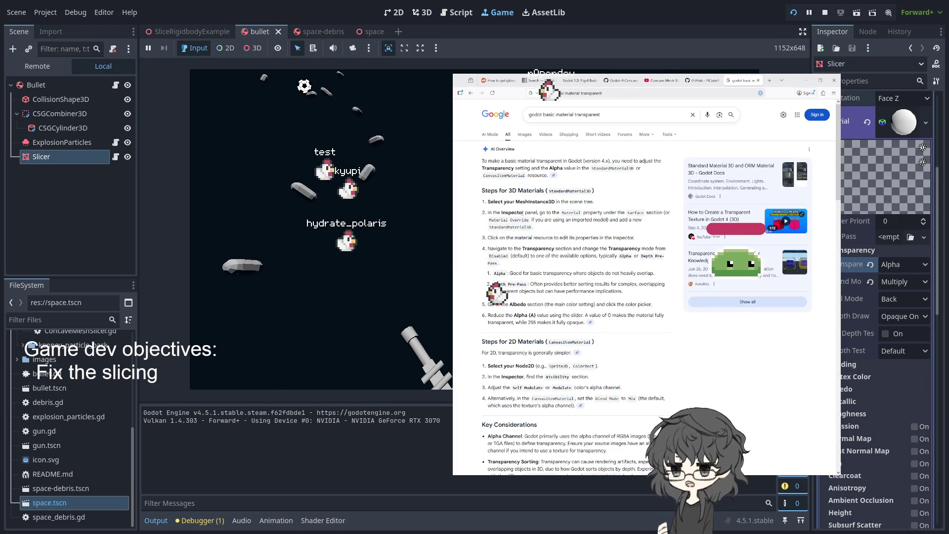
scroll(571, 216, "down", 1)
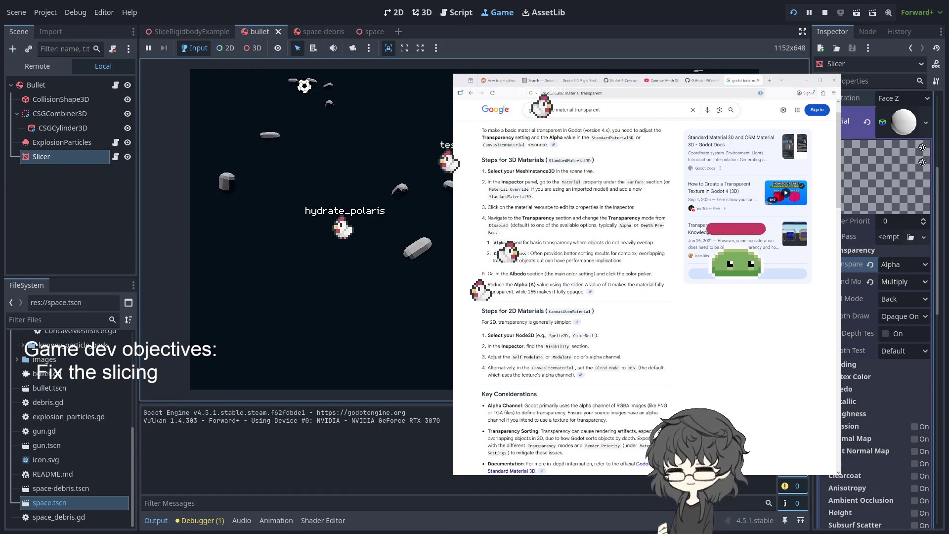
left_click(870, 282)
- Expand the Albedo section and drag the colour's alpha down to 0
scroll(889, 279, "down", 2)
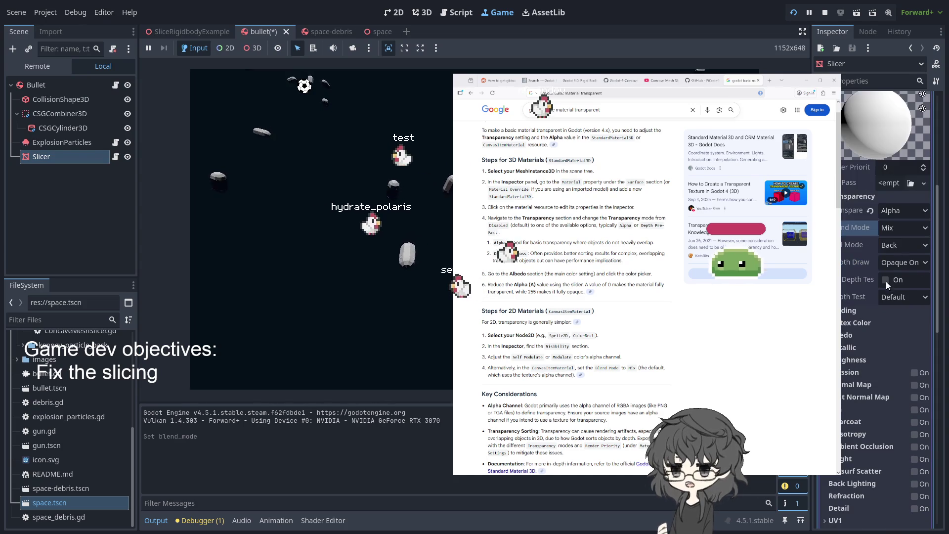
left_click(846, 335)
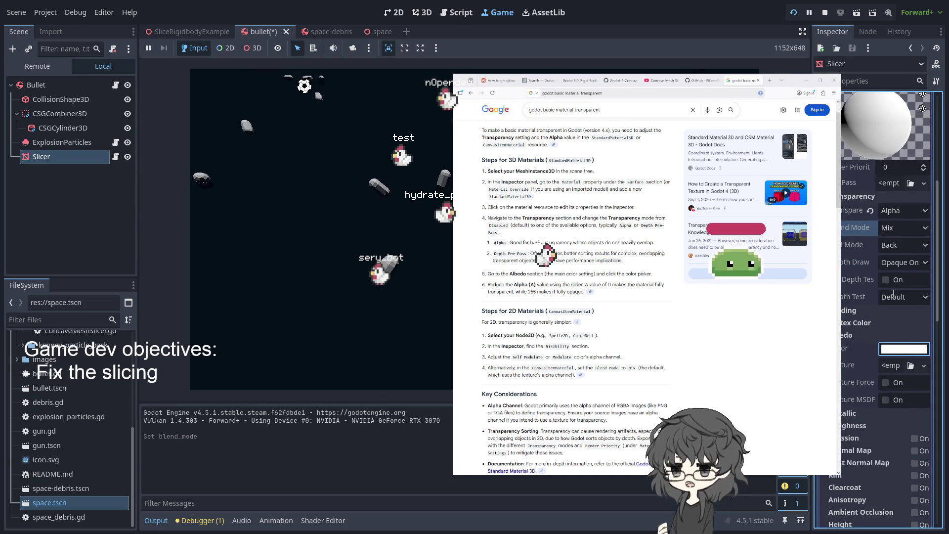
left_click_drag(933, 285, 948, 285)
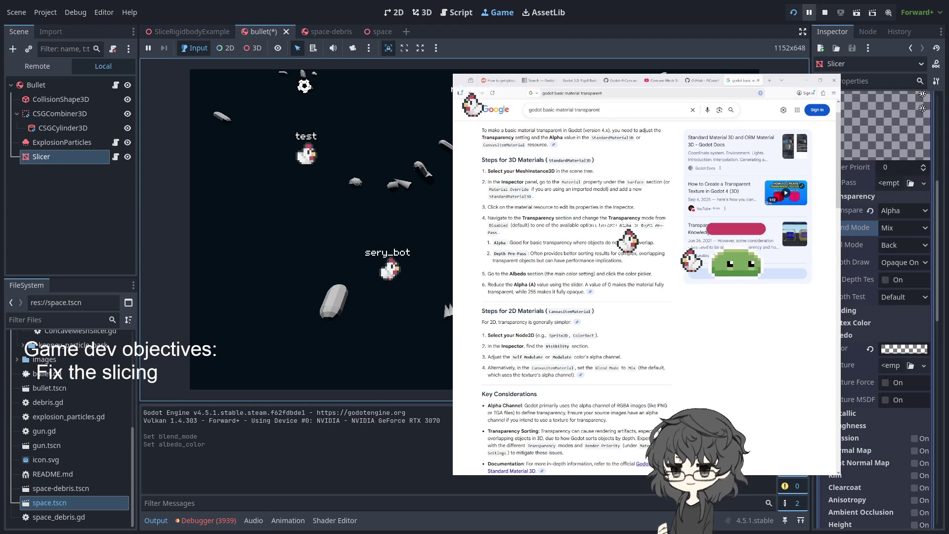
- Stop the game and clear the 3939 logged errors in the debugger
left_click(825, 12)
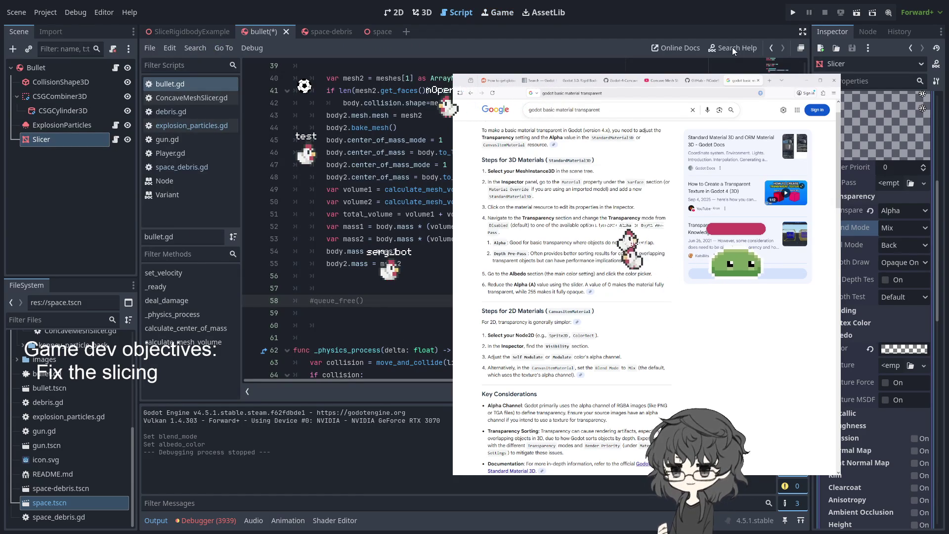
left_click(215, 525)
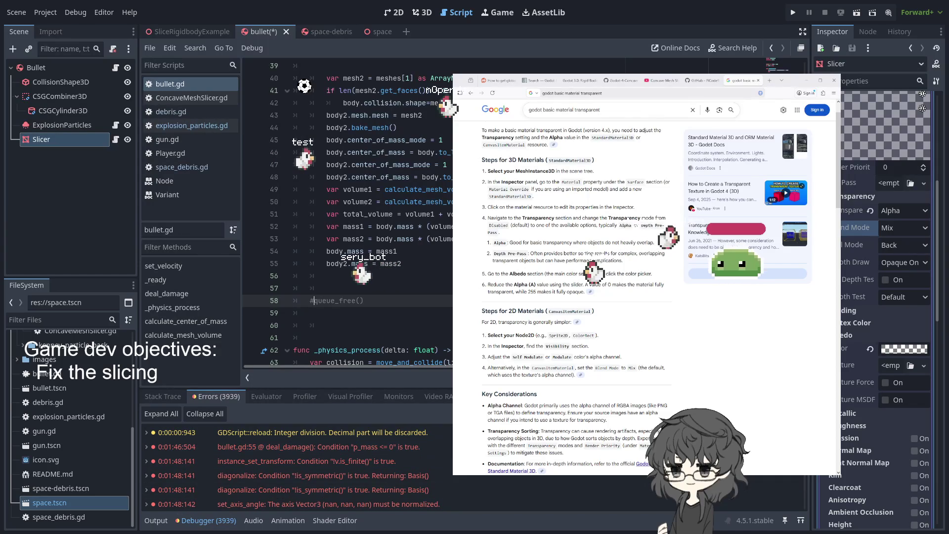
left_click(796, 413)
- Run the game again and shoot a debris capsule to slice it
key("F5")
left_click(791, 12)
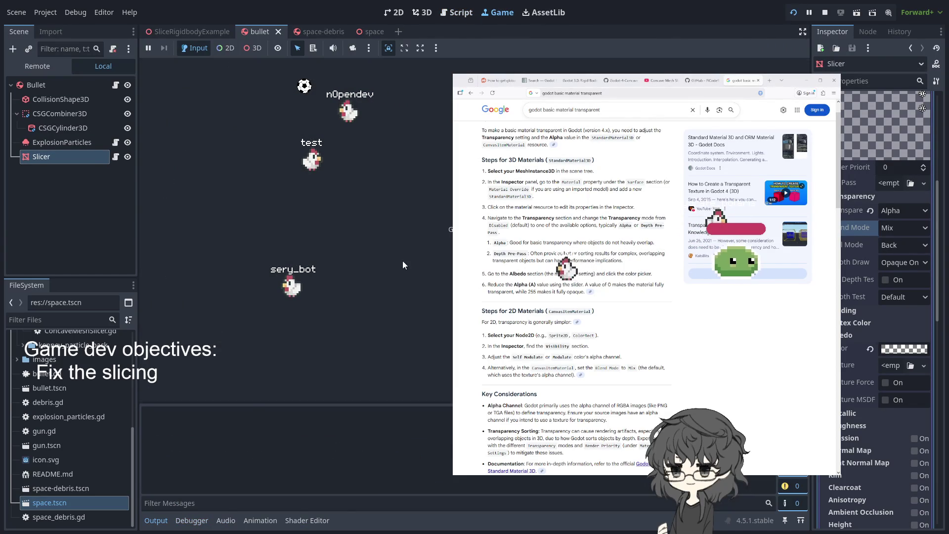
left_click(409, 288)
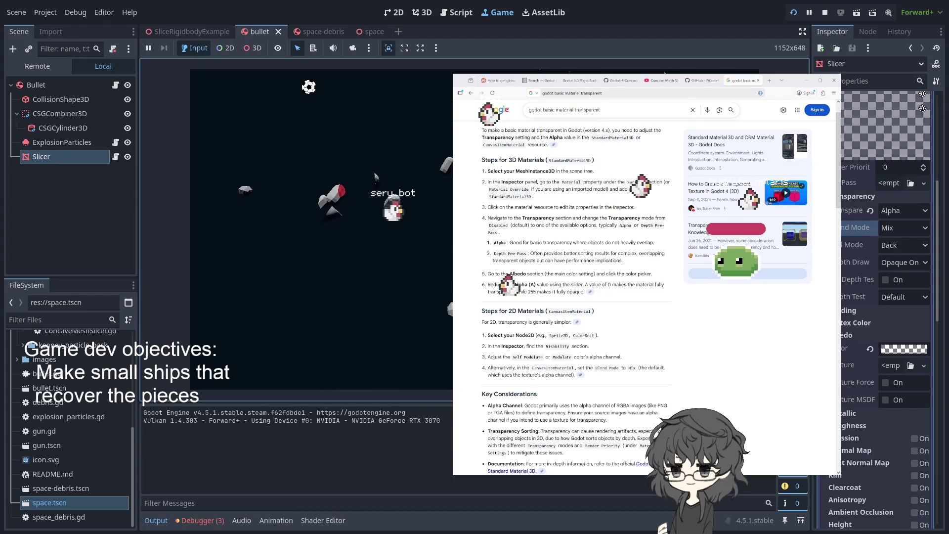
- Jump from the p_mass <= 0 error to bullet.gd line 55
left_click(198, 521)
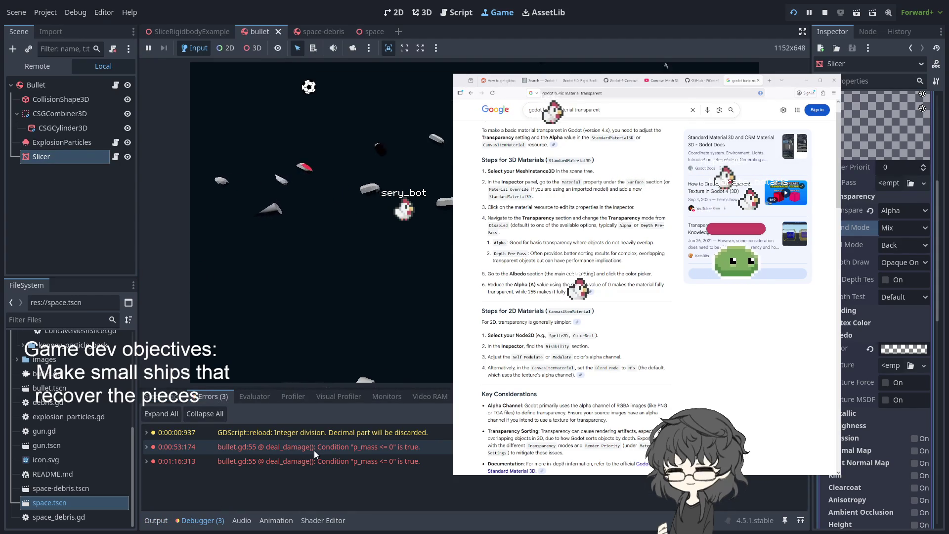
left_click(340, 450)
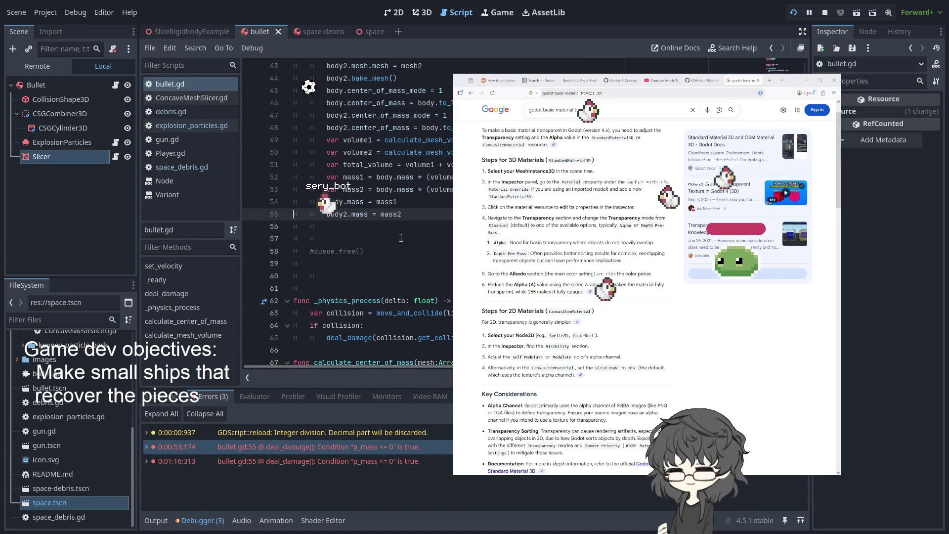
scroll(401, 238, "up", 2)
scroll(401, 237, "down", 2)
scroll(396, 262, "up", 2)
- Highlight the uses of mass2, mass1 and volume1, then open the space-debris scene
double_click(390, 288)
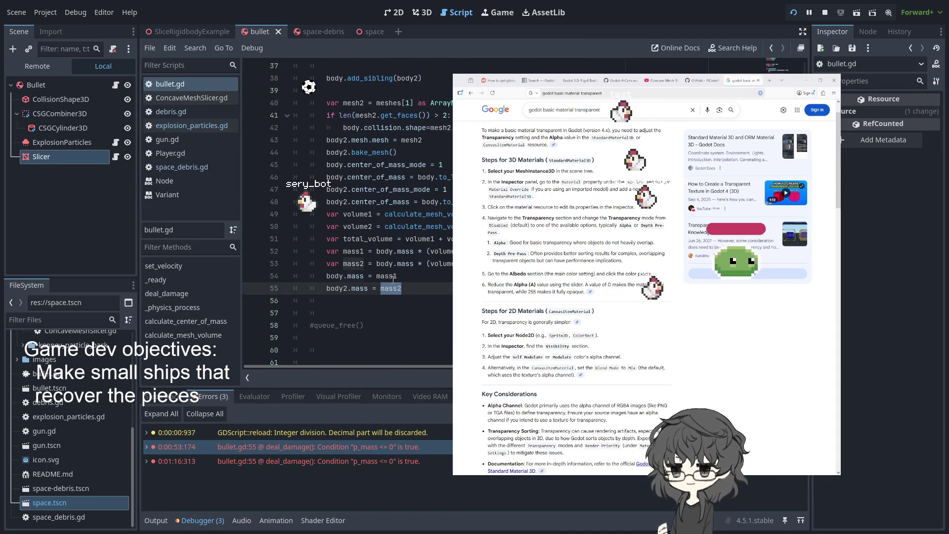
double_click(393, 277)
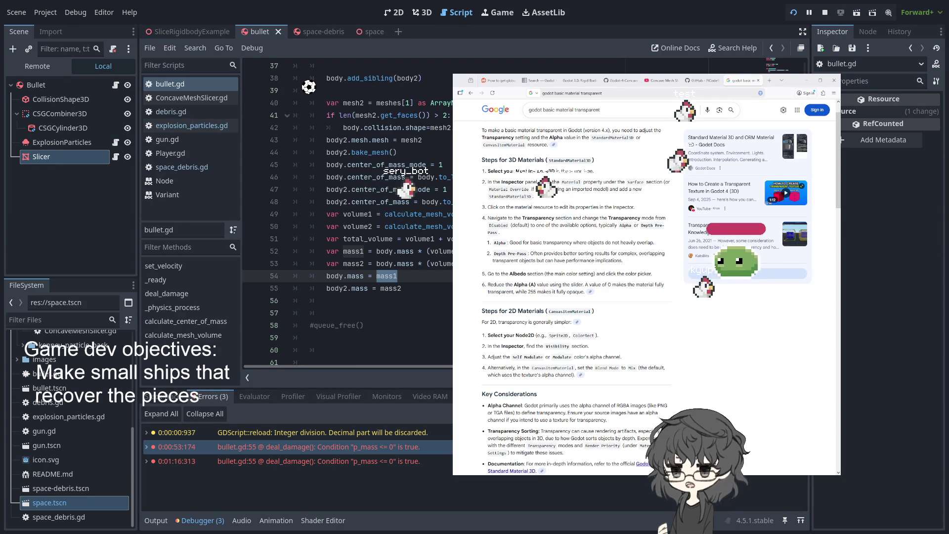
double_click(441, 251)
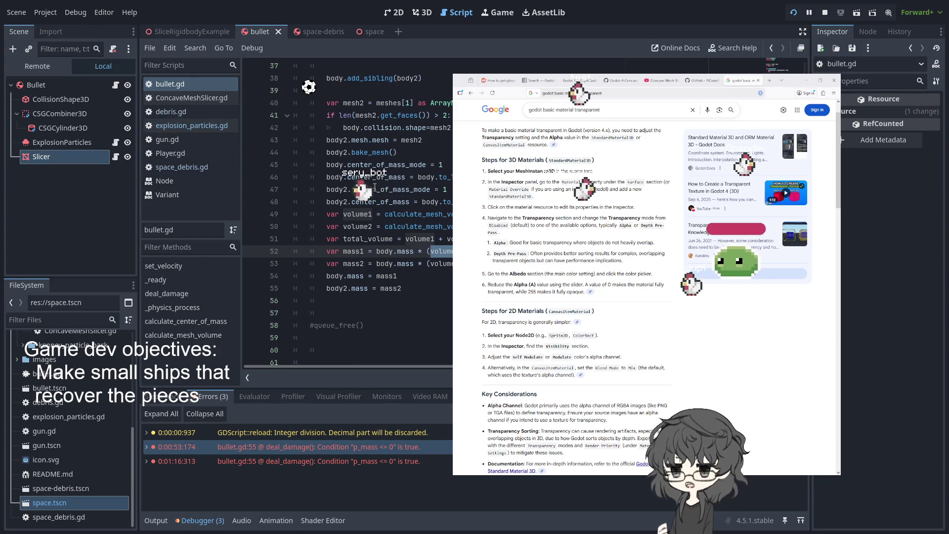
scroll(382, 192, "up", 4)
scroll(382, 192, "down", 7)
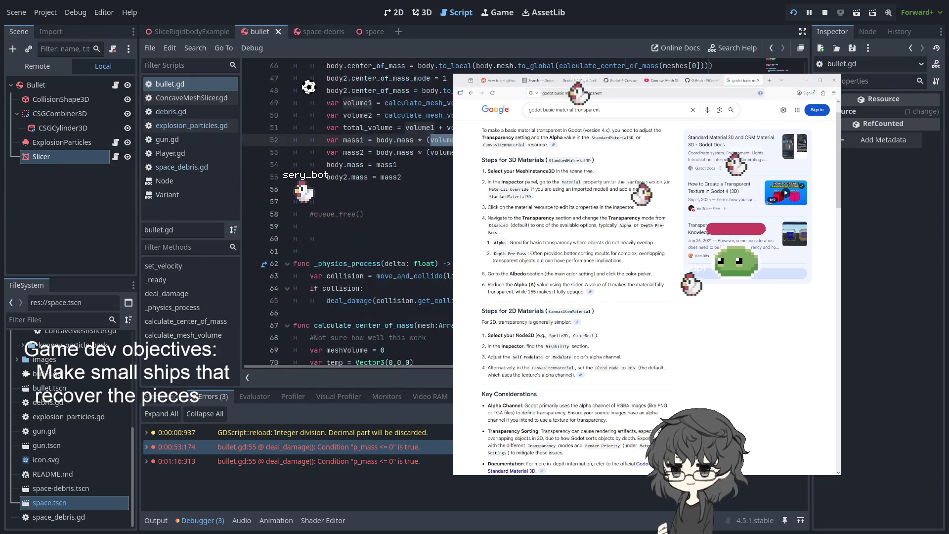
scroll(347, 297, "up", 3)
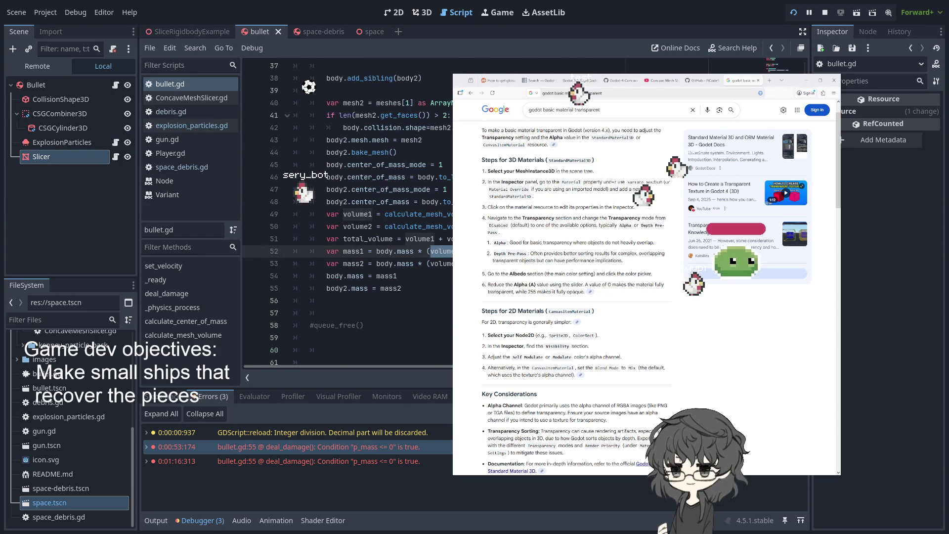
left_click(304, 31)
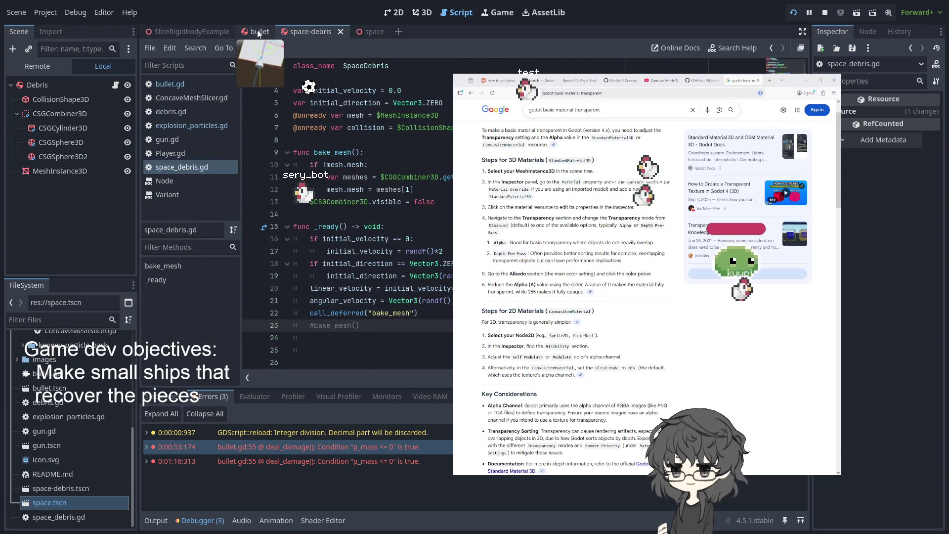
- Flip between the space-debris and SliceRigidbodyExample scene tabs, ending on the bullet scene
left_click(257, 31)
left_click(208, 32)
left_click(322, 32)
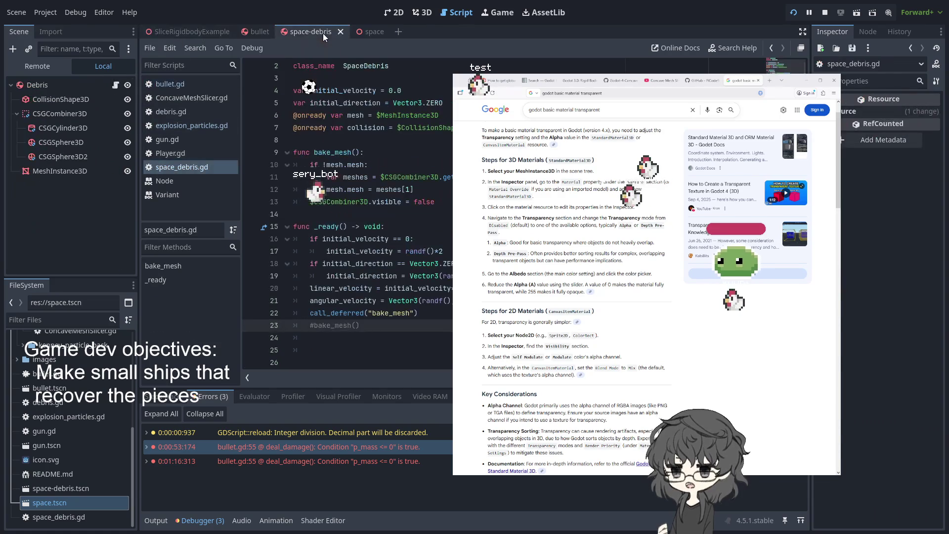
left_click(257, 32)
- Scroll to func deal_damage in bullet.gd and stop the running game
scroll(345, 197, "down", 5)
scroll(346, 198, "up", 6)
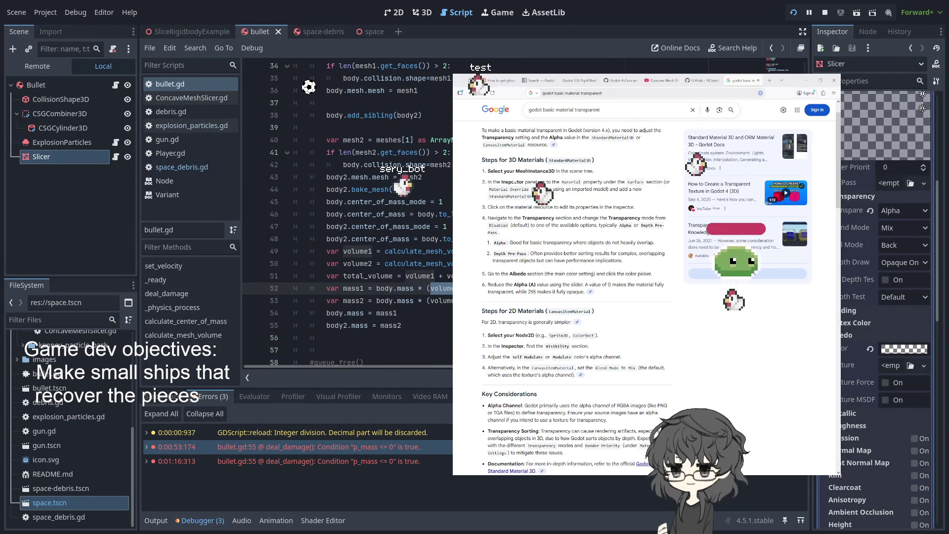
scroll(346, 197, "up", 5)
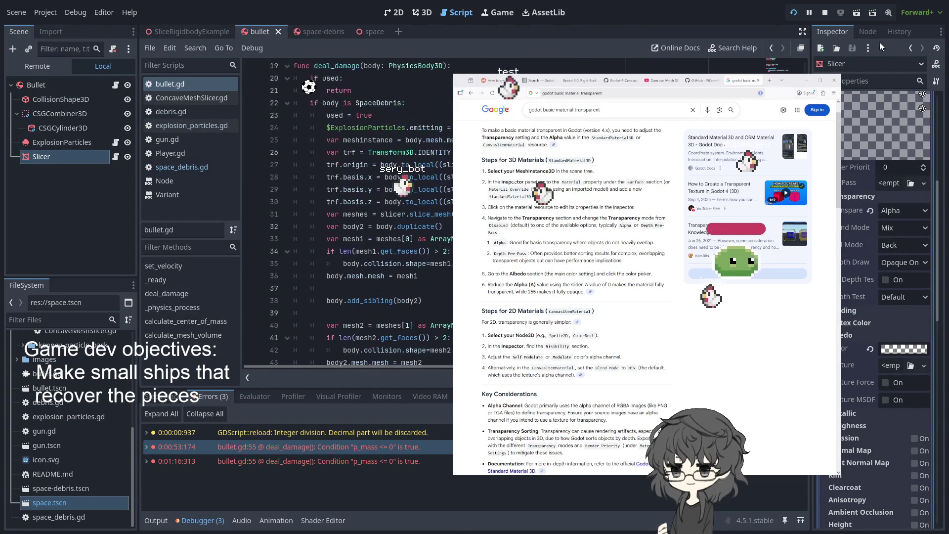
left_click(823, 13)
scroll(308, 87, "down", 6)
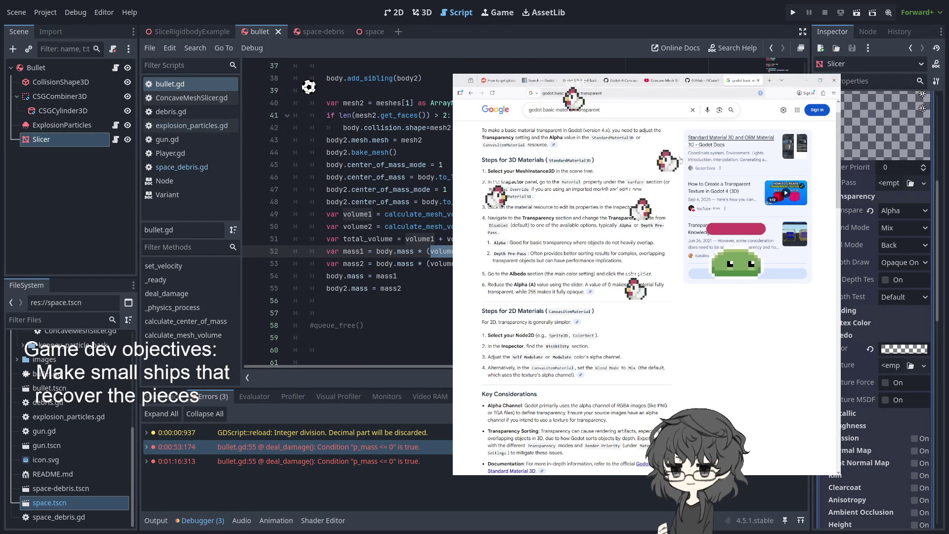
- Change the search's last word to 'invisible' and open the Reddit thread on transparent code-made materials
scroll(615, 177, "down", 5)
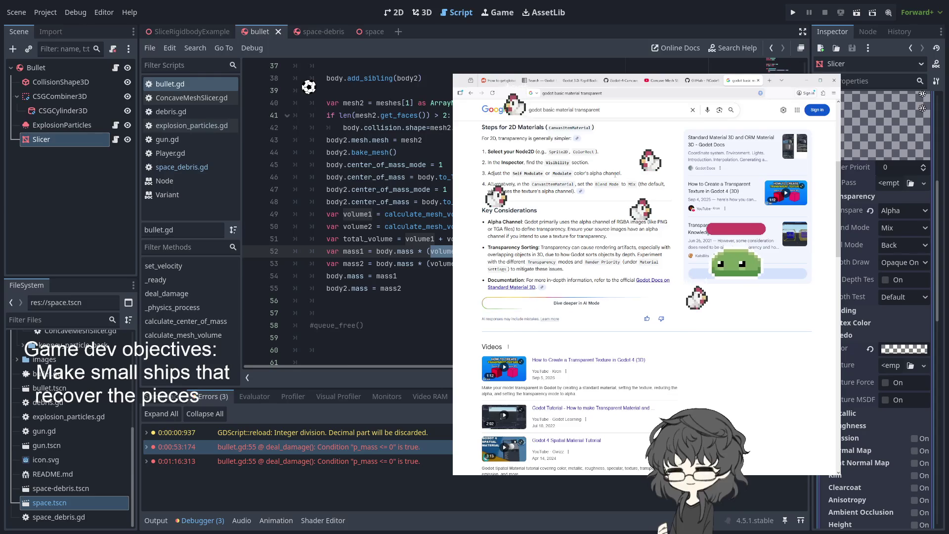
scroll(614, 174, "up", 6)
left_click_drag(601, 114, 547, 114)
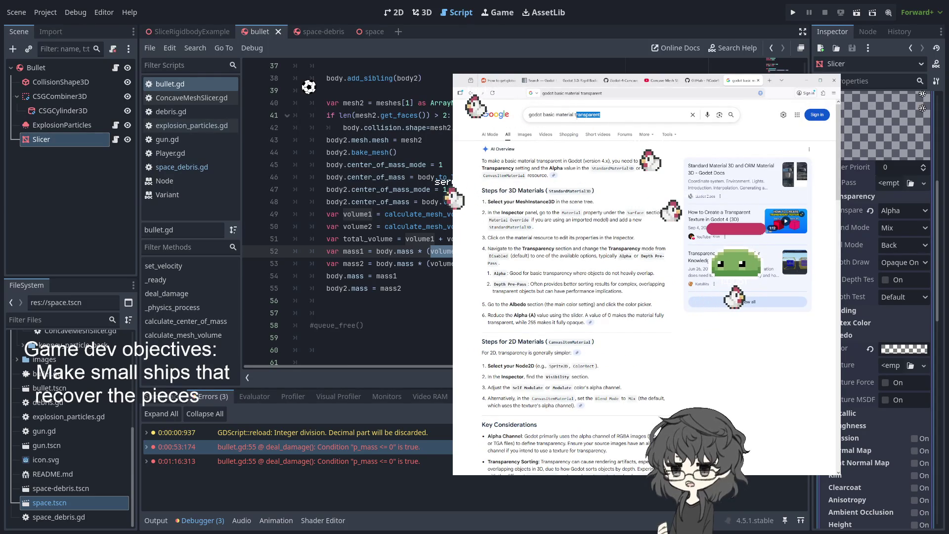
type("in")
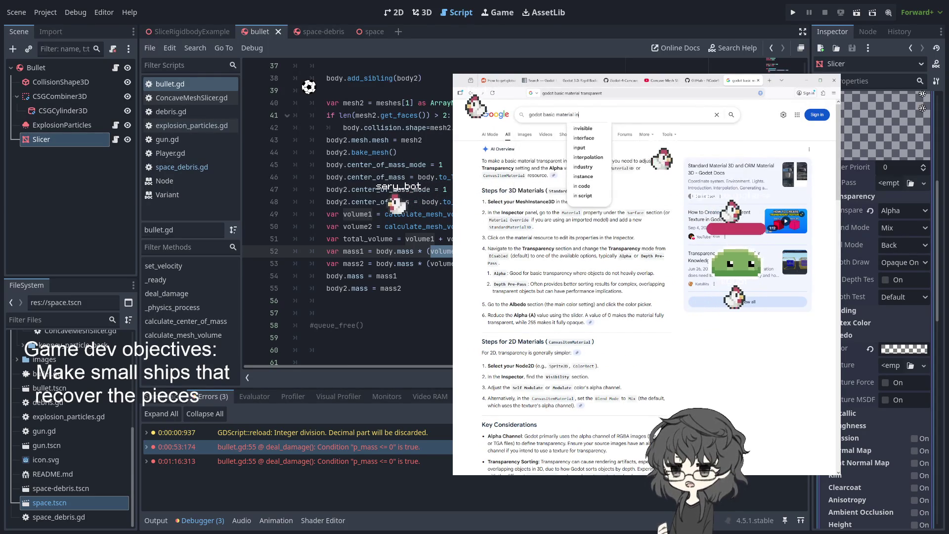
type("visible")
key("Return")
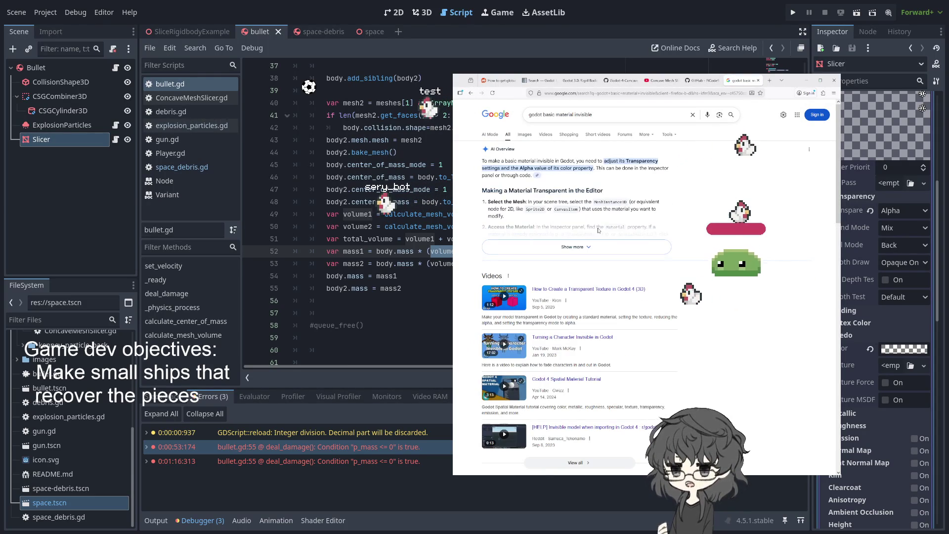
scroll(600, 227, "down", 10)
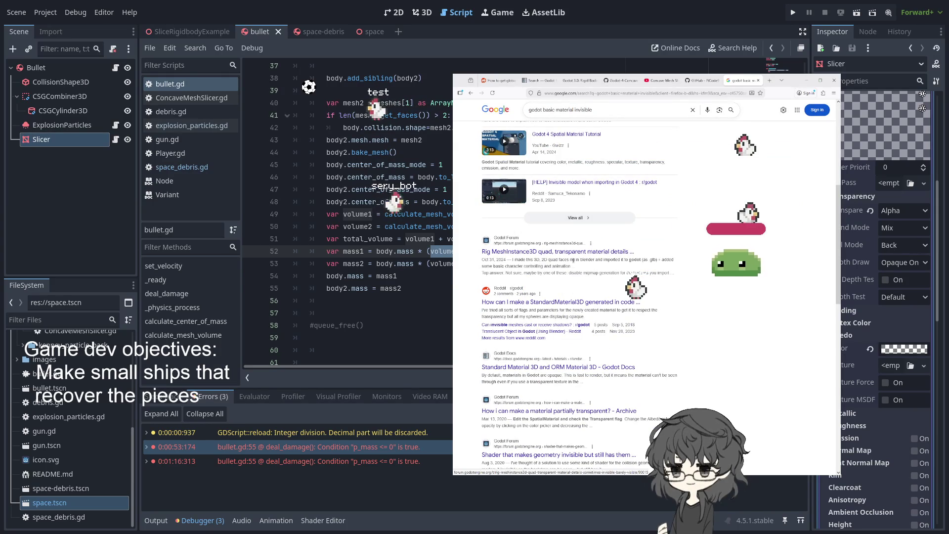
left_click(554, 302)
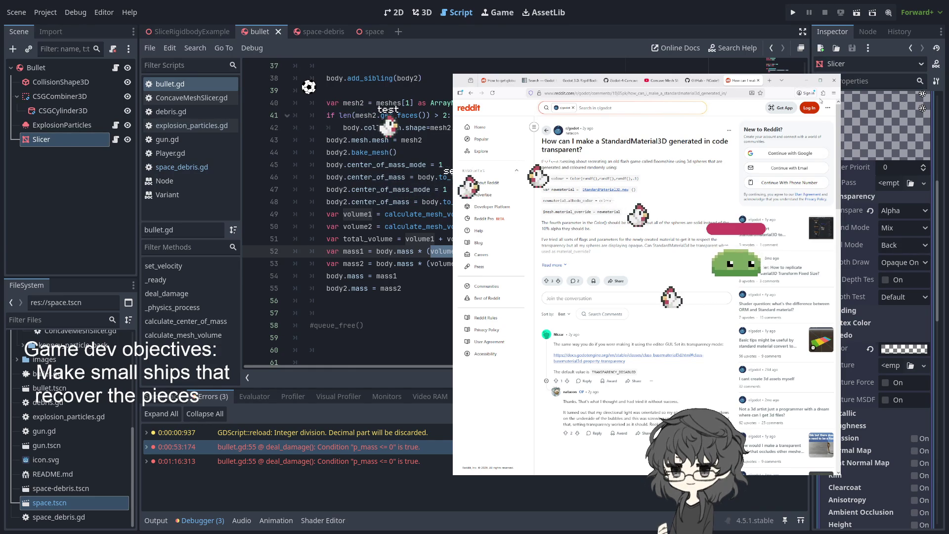
- Close the Reddit and mesh-slicer tabs, then browse the PiCode channel's video list
middle_click(729, 79)
middle_click(721, 81)
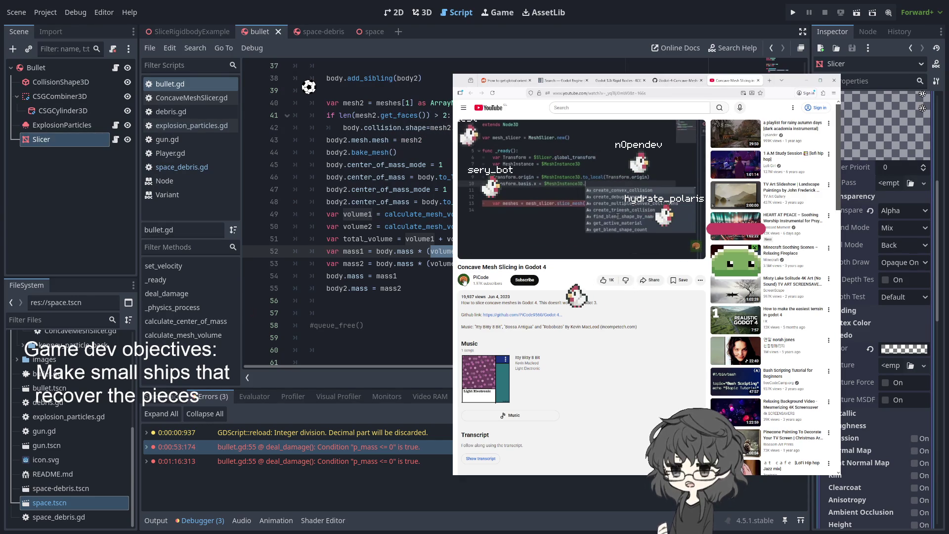
left_click(481, 278)
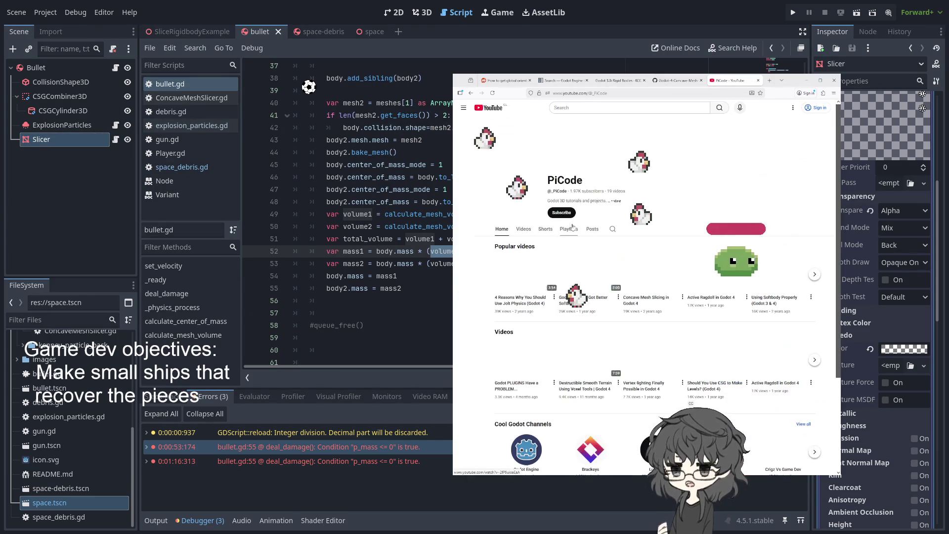
left_click(522, 229)
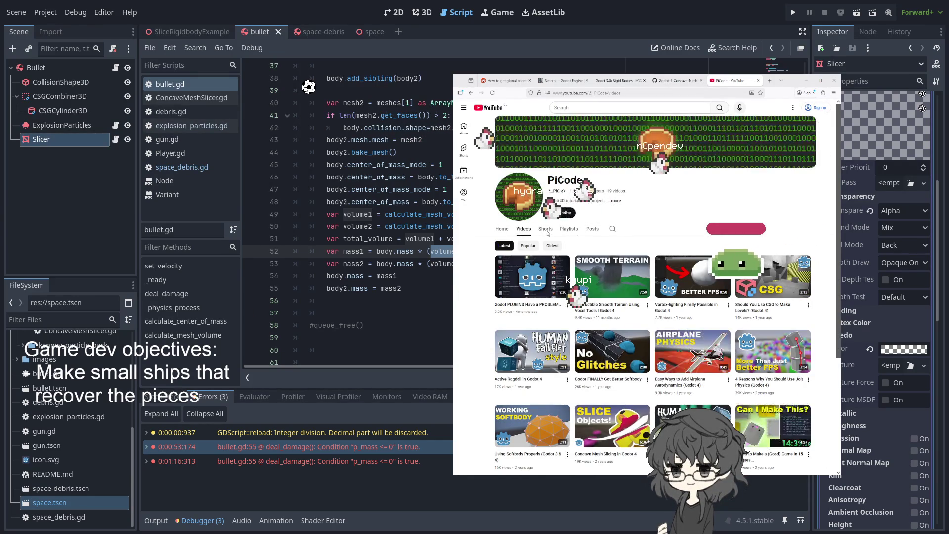
scroll(637, 287, "down", 3)
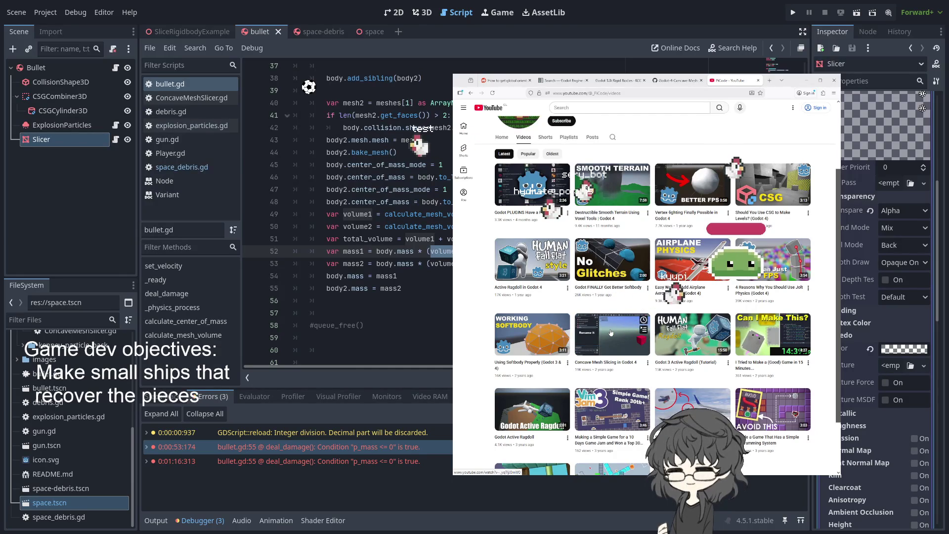
scroll(610, 332, "up", 2)
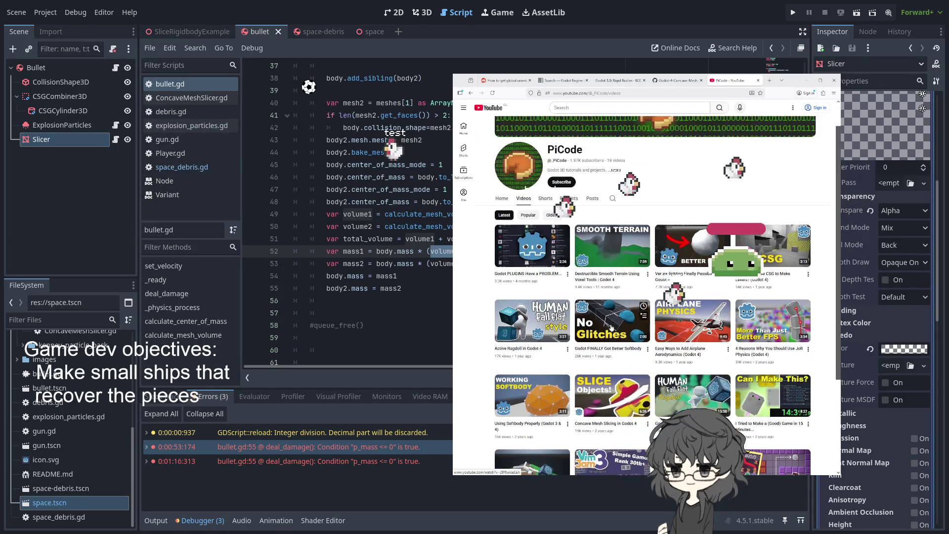
scroll(607, 318, "up", 1)
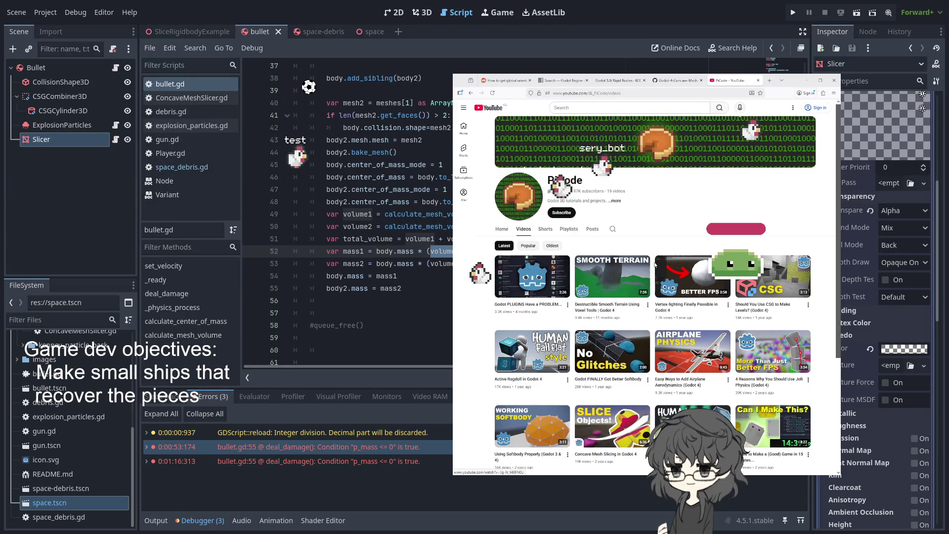
- Close the PiCode, mesh-slicer and Rigid Bodies tabs, then select bullet.gd's volume lines 50–52
middle_click(734, 83)
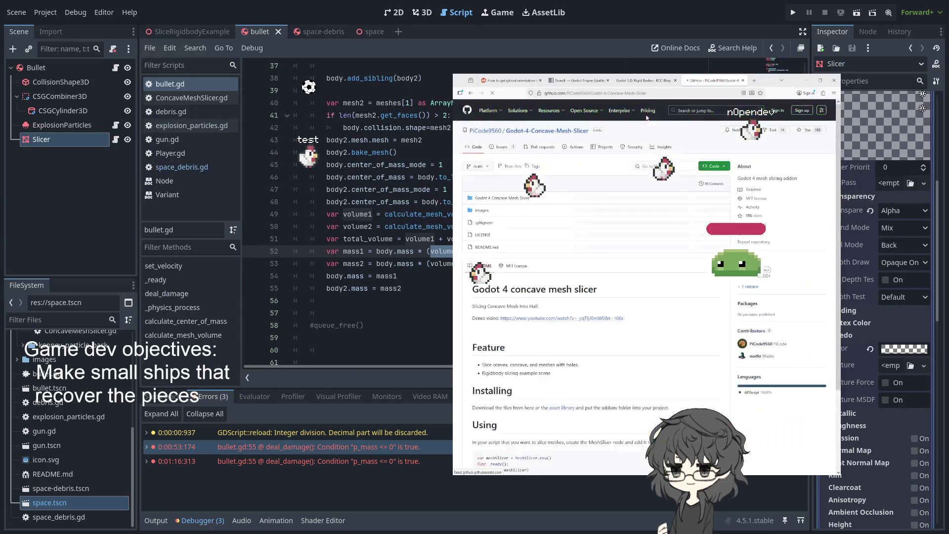
middle_click(686, 81)
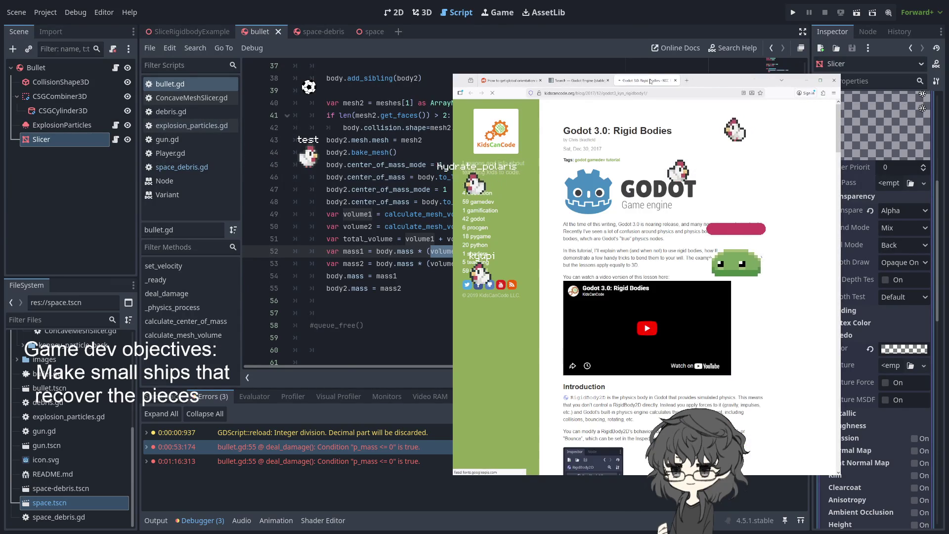
scroll(687, 272, "down", 10)
middle_click(647, 80)
left_click_drag(257, 264, 242, 227)
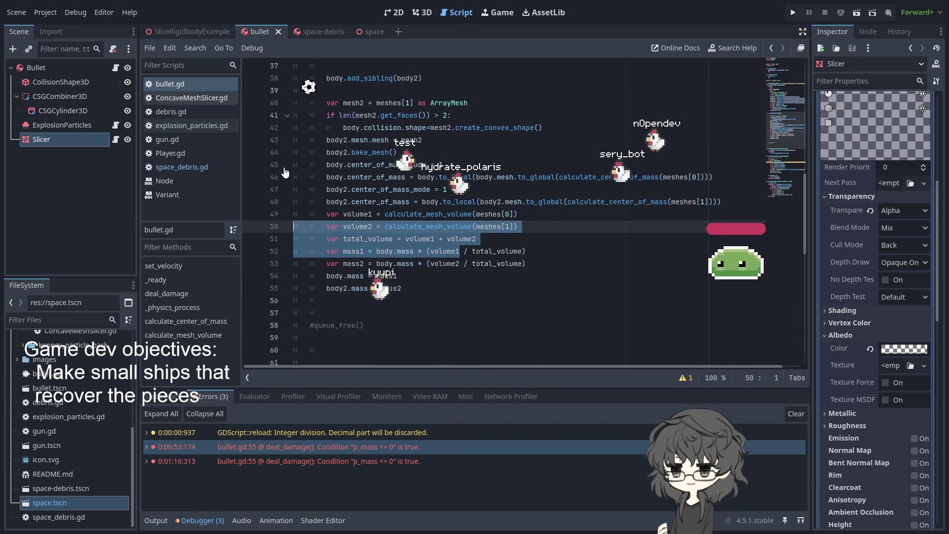
- Inspect the to_global and center-of-mass lines 46–48 of bullet.gd
left_click(533, 177)
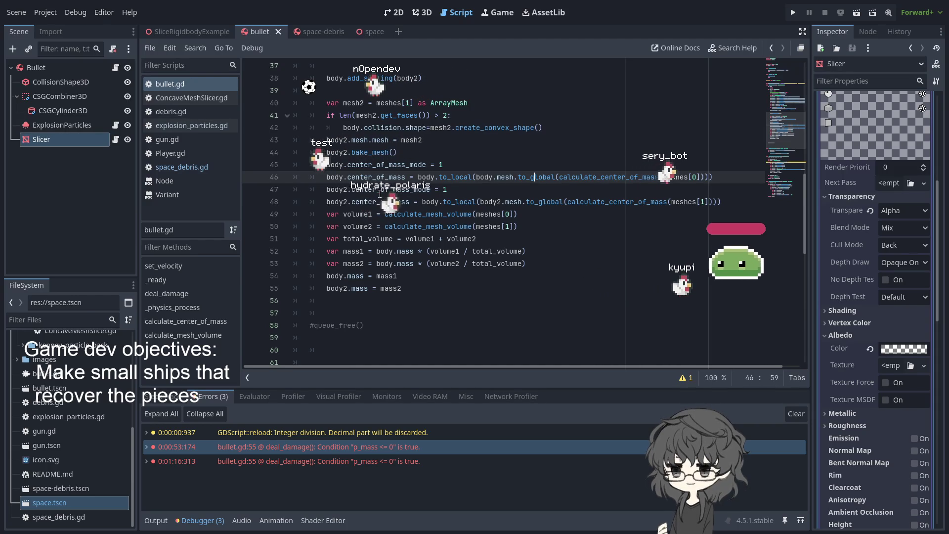
left_click(494, 350)
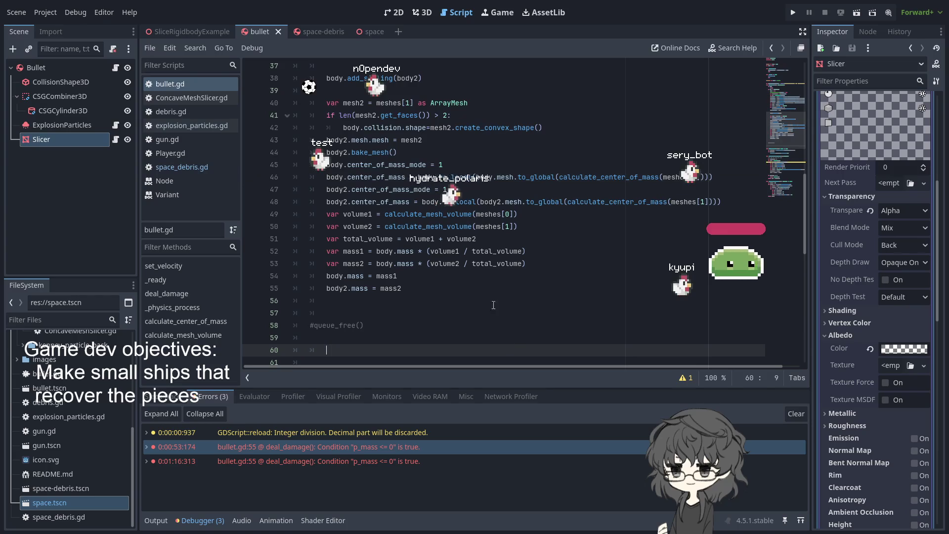
scroll(429, 274, "up", 2)
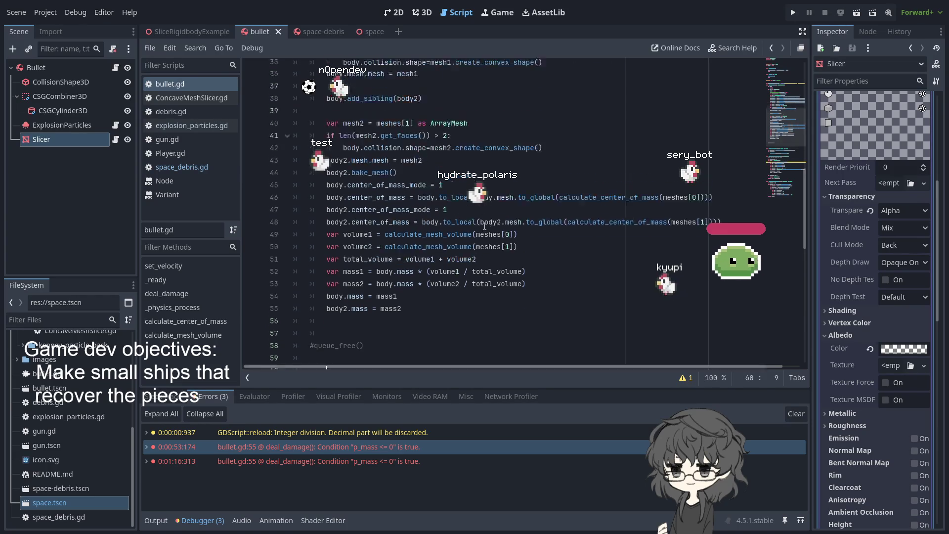
left_click(428, 275)
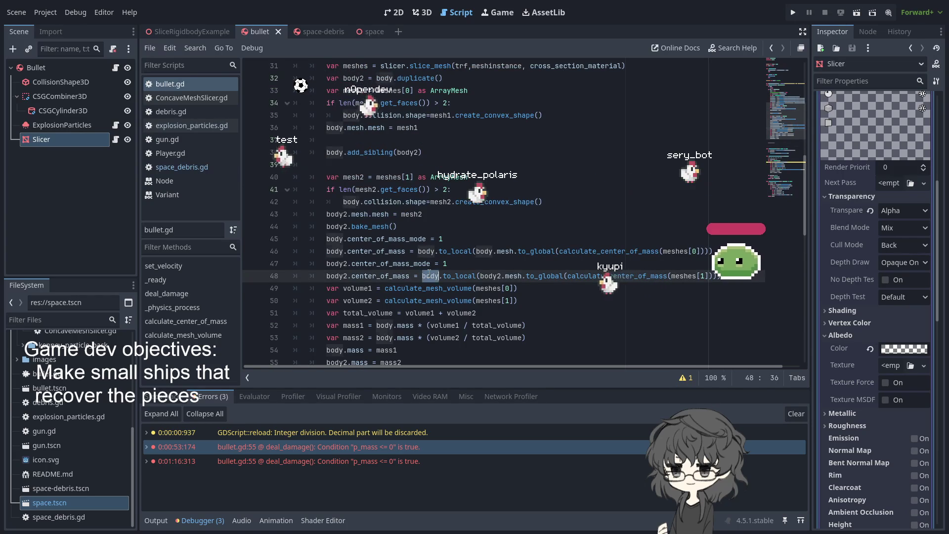
left_click(456, 249)
left_click(413, 251)
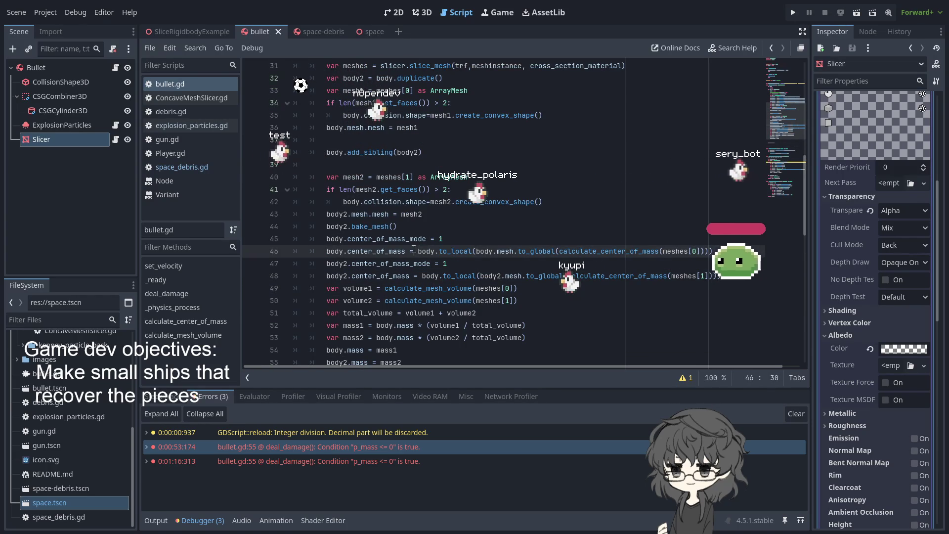
double_click(427, 250)
- Tidy the blank lines around add_sibling(body2), then create a new scene with a Node3D root
scroll(357, 242, "up", 3)
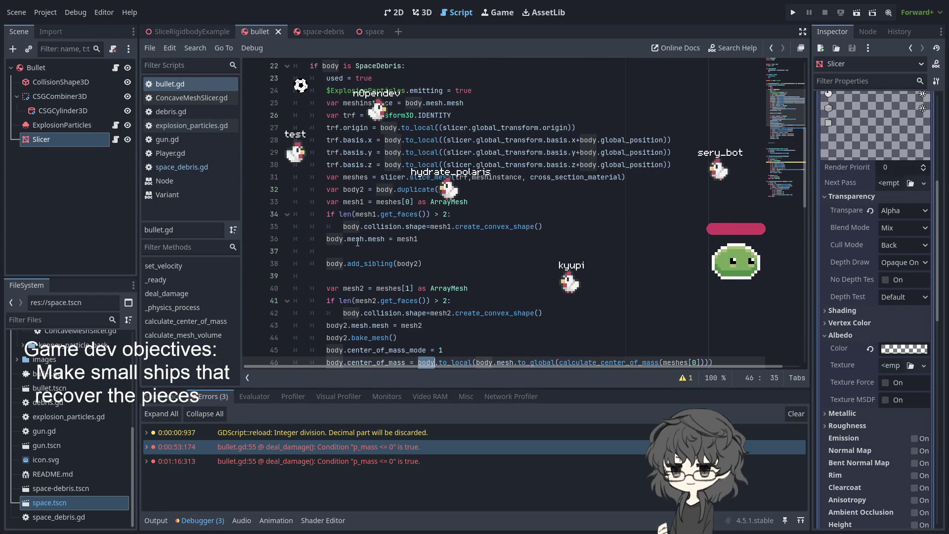
left_click(330, 239)
double_click(334, 265)
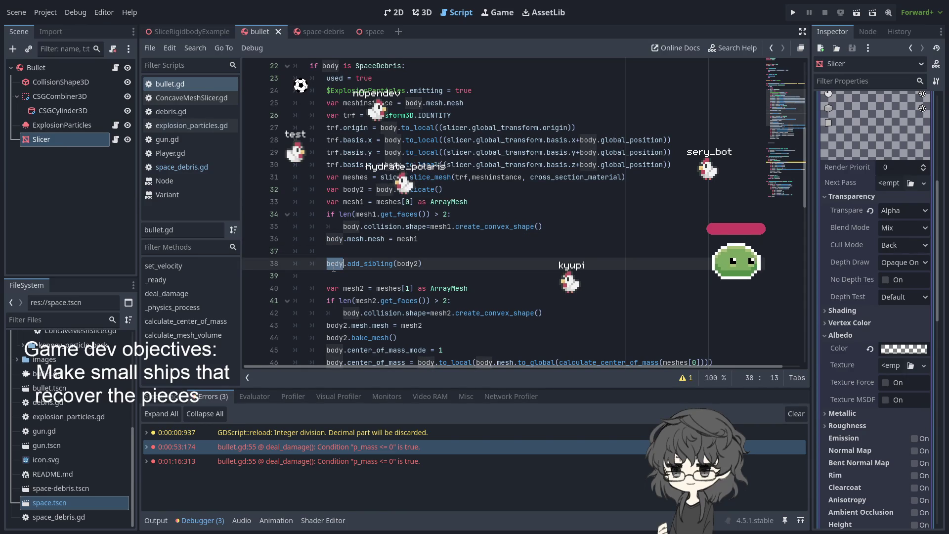
left_click(465, 275)
left_click(443, 257)
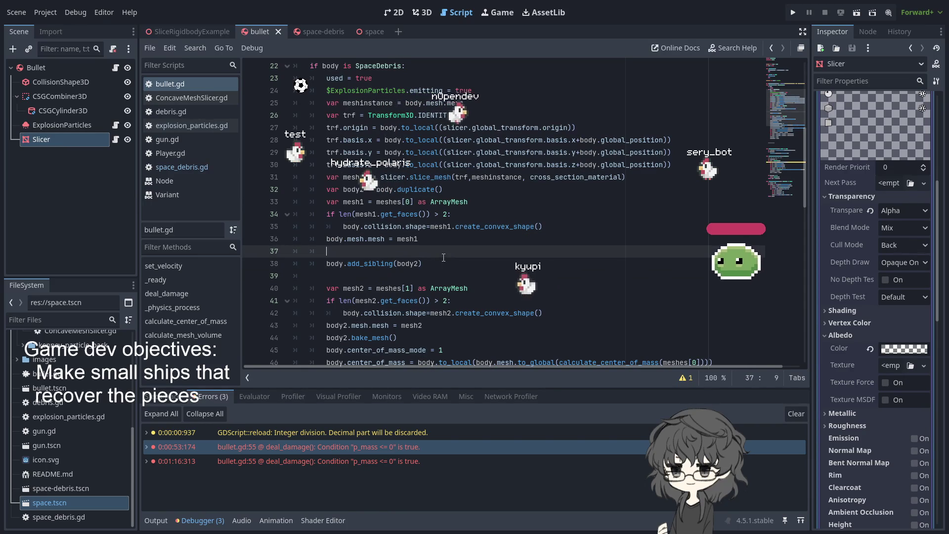
left_click(434, 276)
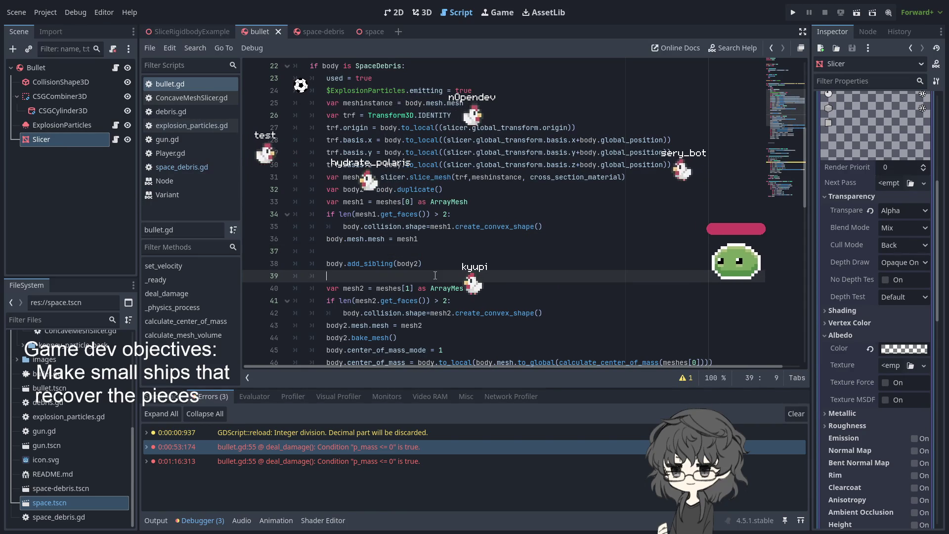
key("ctrl+z")
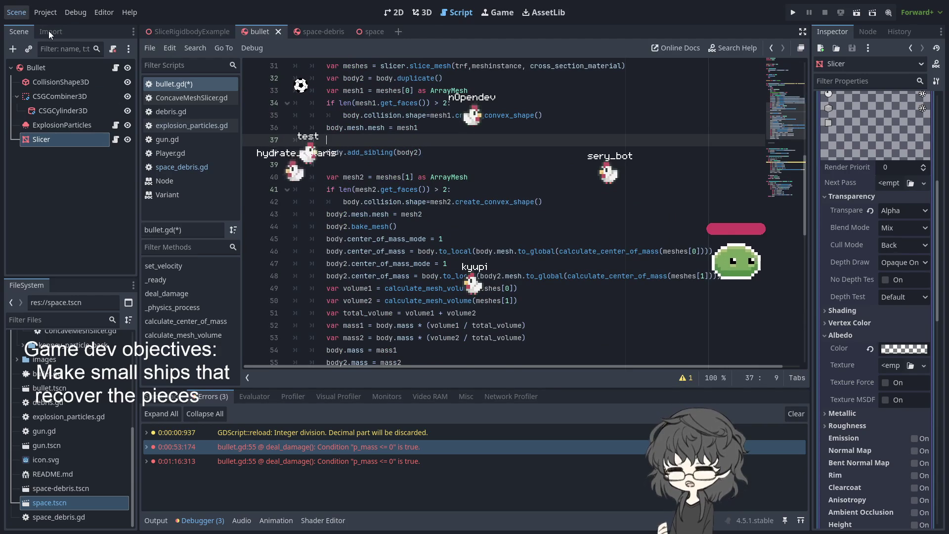
key("ctrl+n")
left_click(69, 96)
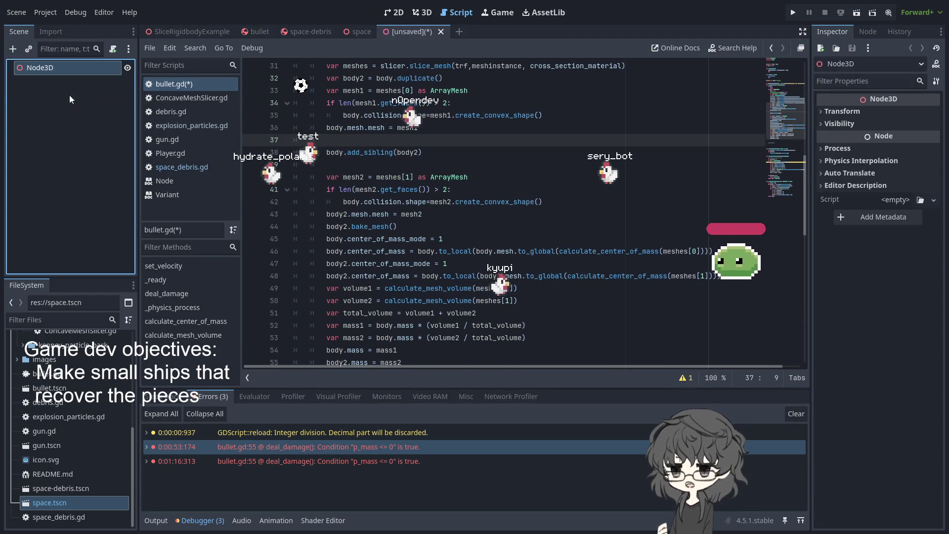
- In the 3D workspace, orbit to a front view and add a RigidBody3D under the Node3D root
left_click(421, 14)
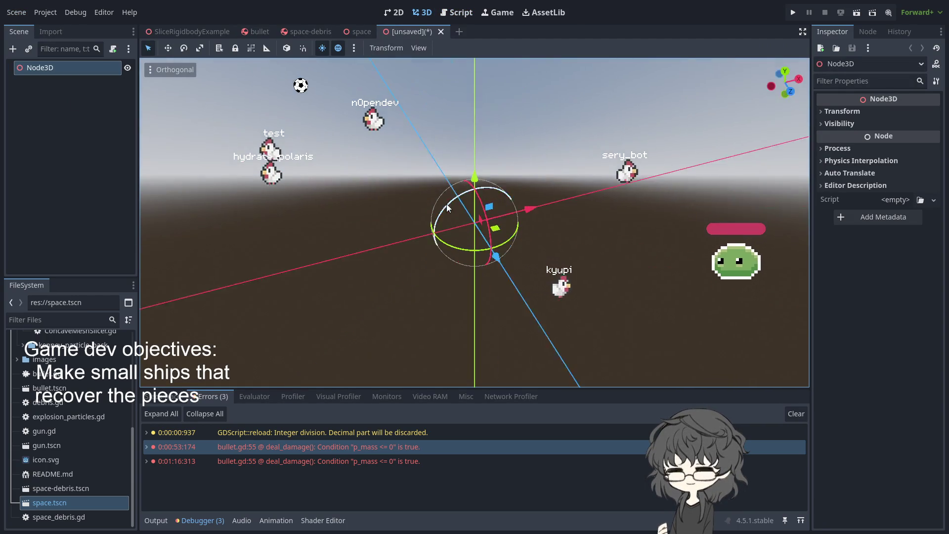
mouse_move(514, 215)
left_mouse_down()
mouse_move(327, 196)
mouse_move(420, 212)
mouse_move(402, 211)
left_mouse_up()
scroll(405, 208, "up", 1)
left_click(79, 88)
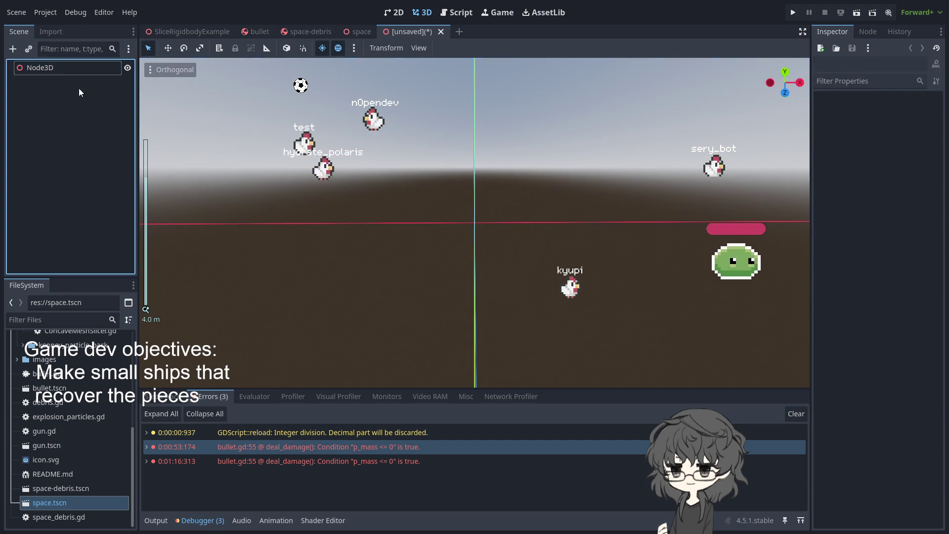
left_click(46, 68)
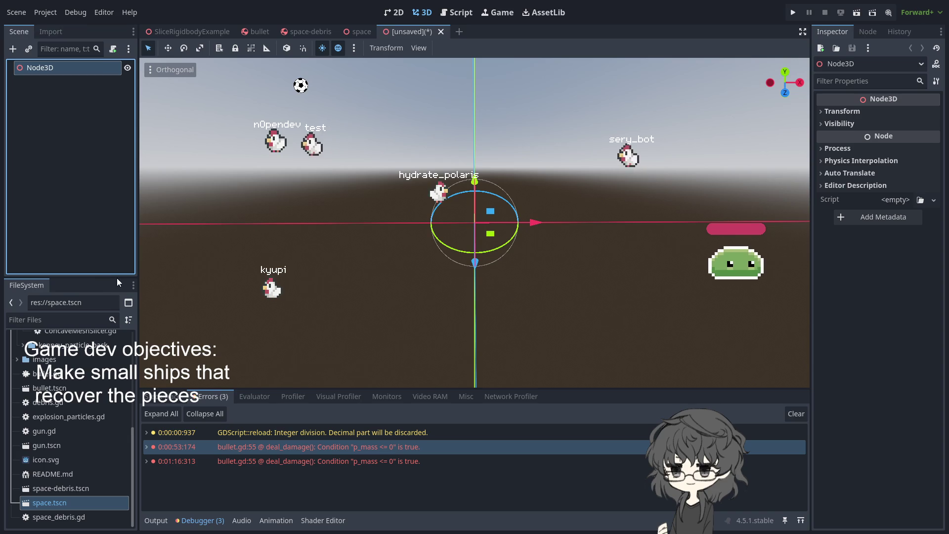
key("ctrl+v")
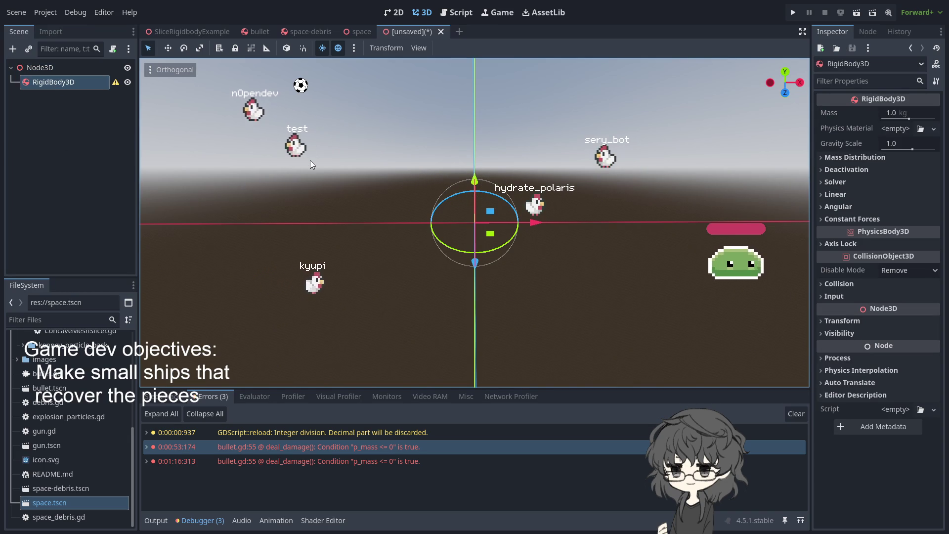
- Add a CollisionShape3D under the RigidBody3D and a MeshInstance3D under Node3D
key("ctrl+v")
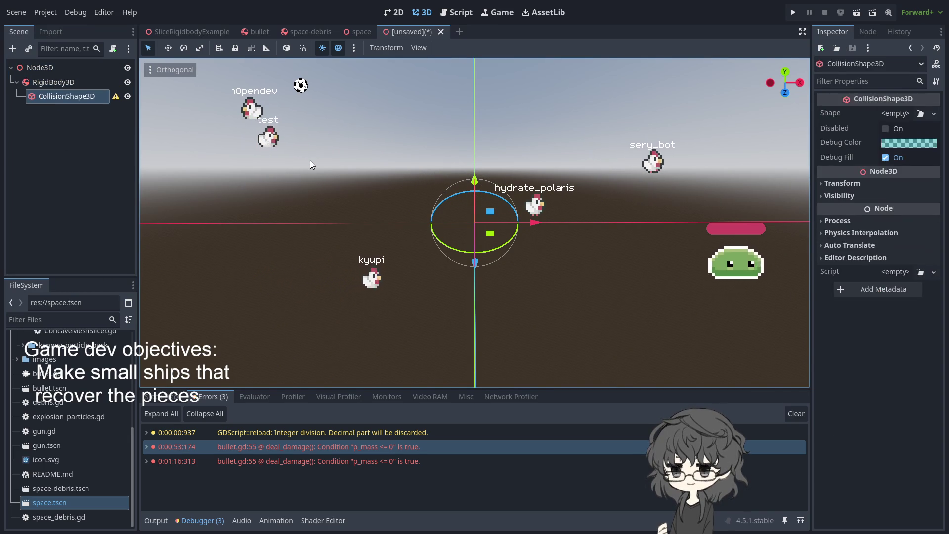
left_click(70, 81)
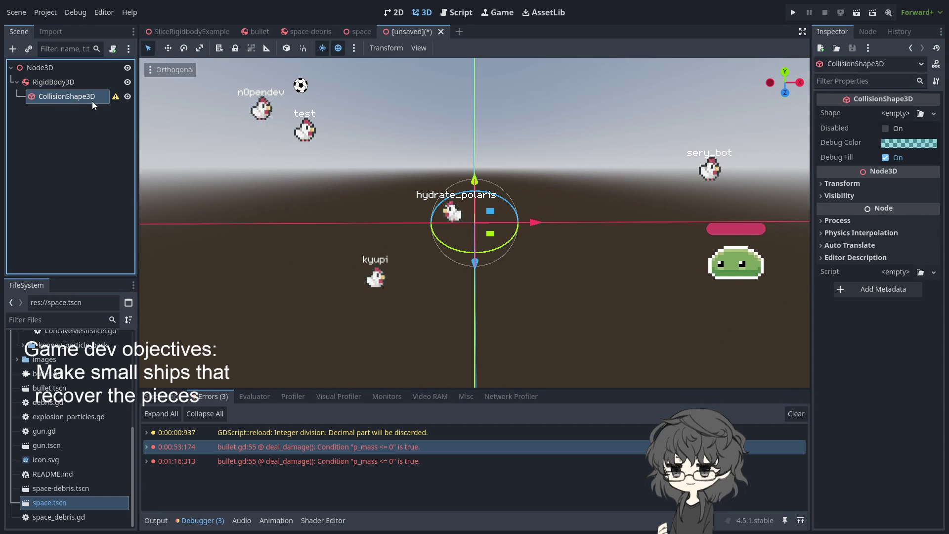
left_click(54, 84)
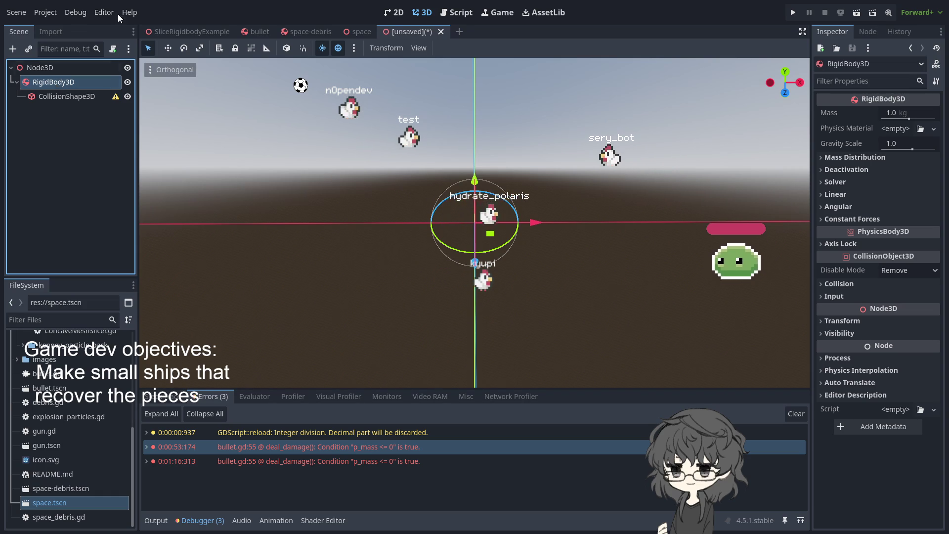
left_click(83, 101)
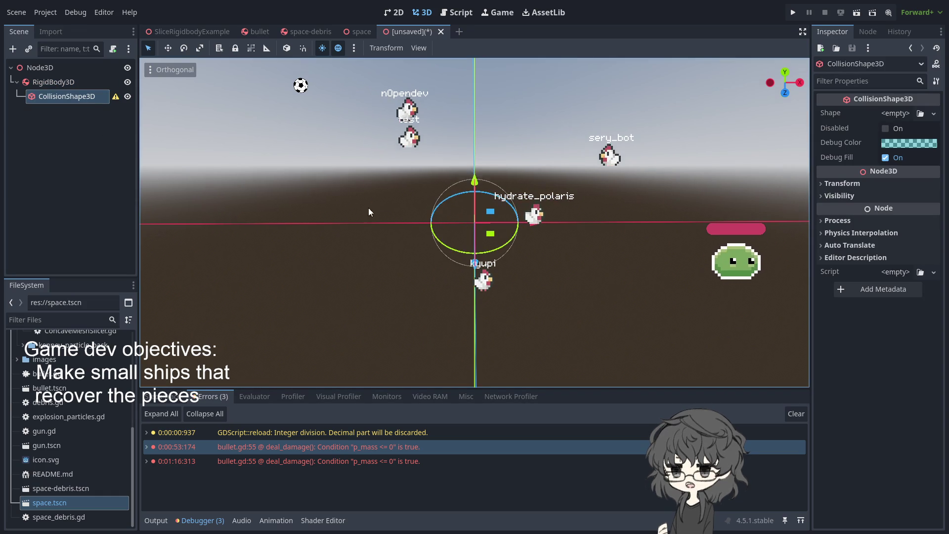
left_click(62, 128)
left_click(44, 71)
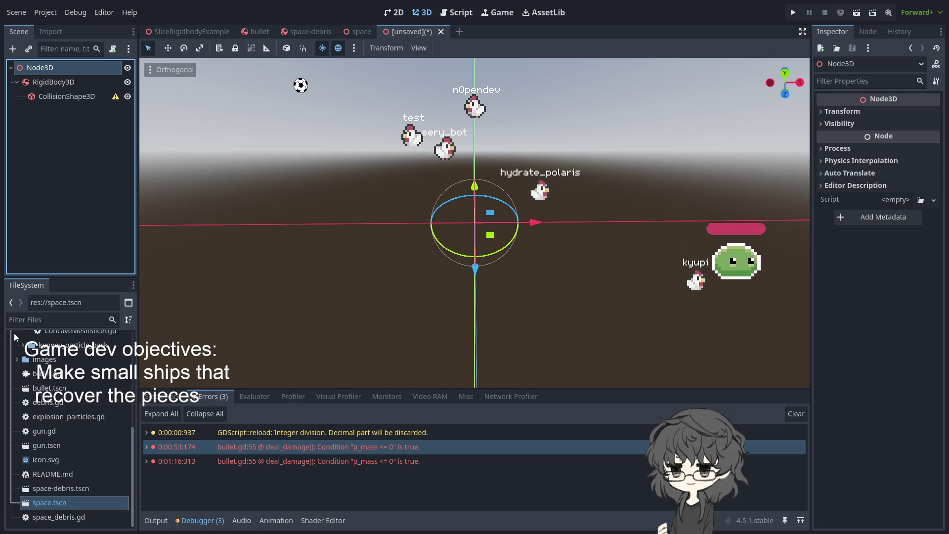
key("ctrl+v")
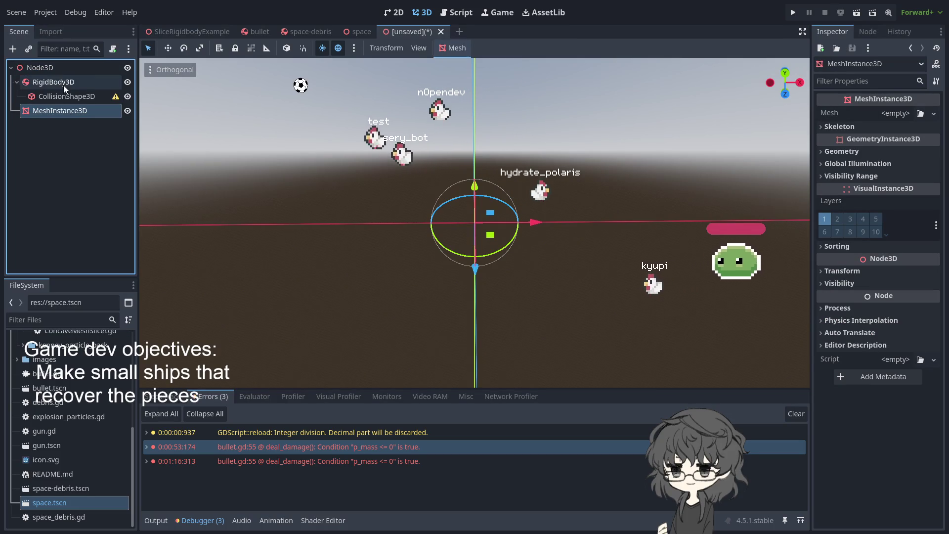
- Give the CollisionShape3D a new SphereShape3D and drag its radius larger
left_click(64, 97)
left_click(64, 81)
left_click(62, 111)
left_click(60, 112)
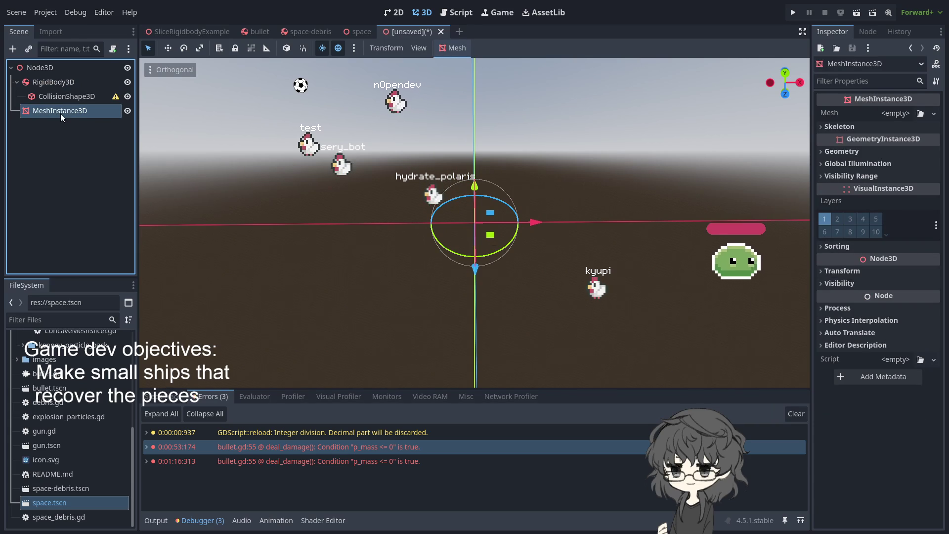
left_click(73, 99)
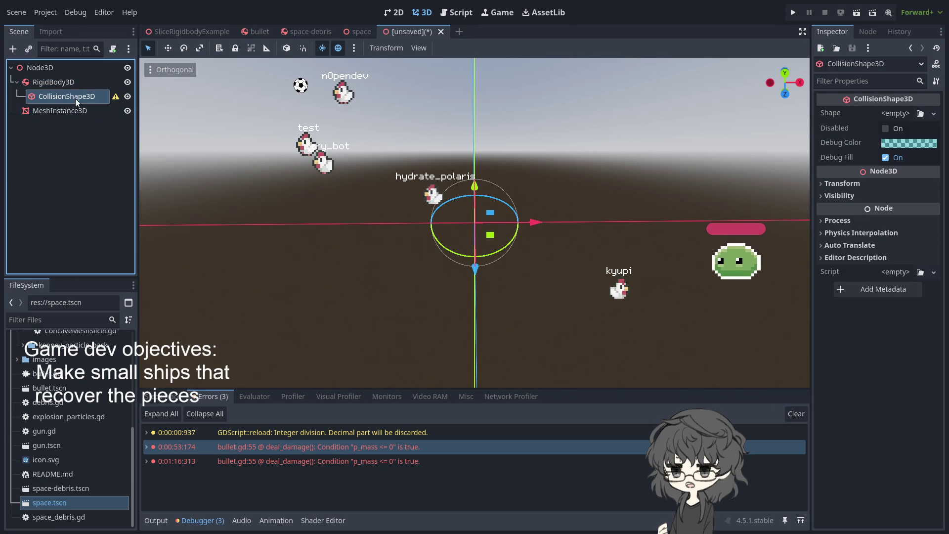
left_click(934, 114)
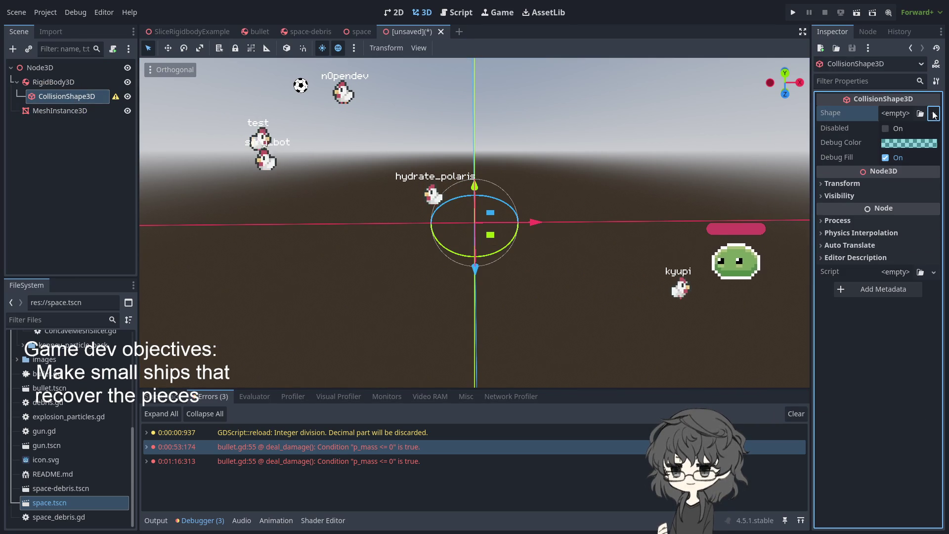
left_click(869, 158)
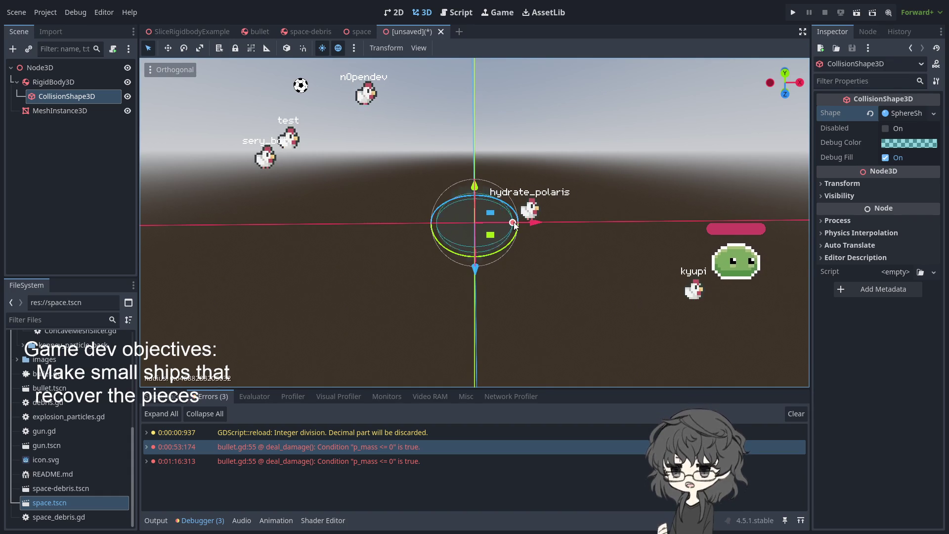
mouse_move(504, 223)
left_mouse_down()
mouse_move(609, 222)
mouse_move(524, 227)
mouse_move(534, 226)
left_mouse_up()
left_click(597, 231)
scroll(558, 231, "up", 3)
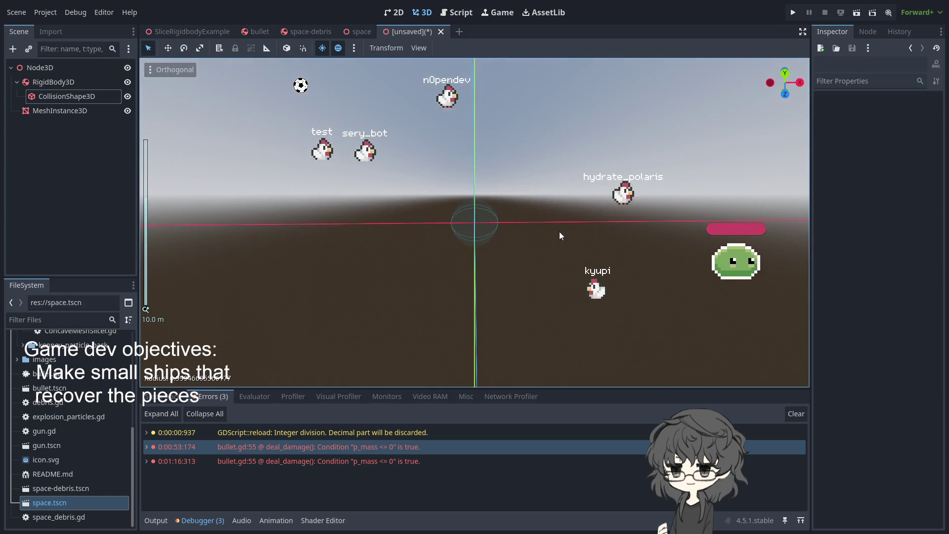
- Delete the MeshInstance3D and add a CSGCombiner3D child to the RigidBody3D
left_click(46, 113)
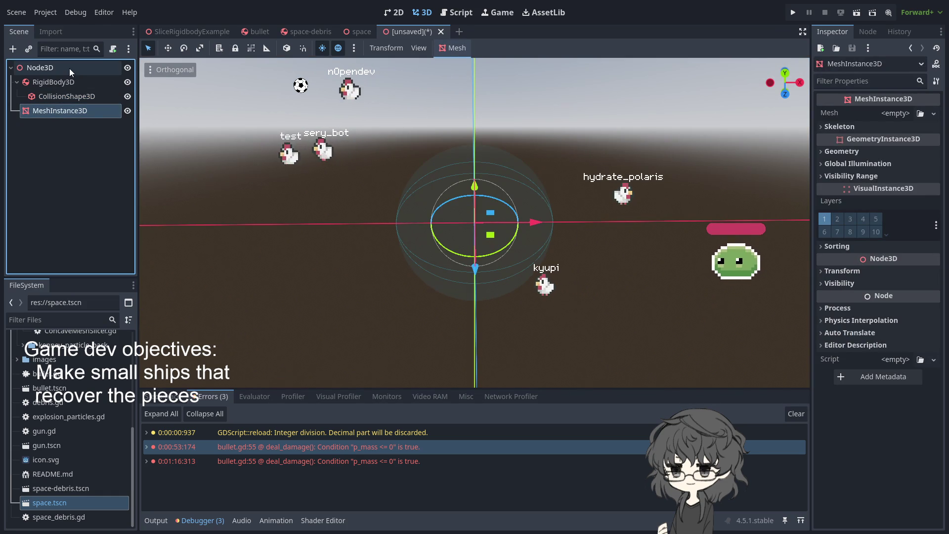
key("Delete")
left_click(55, 83)
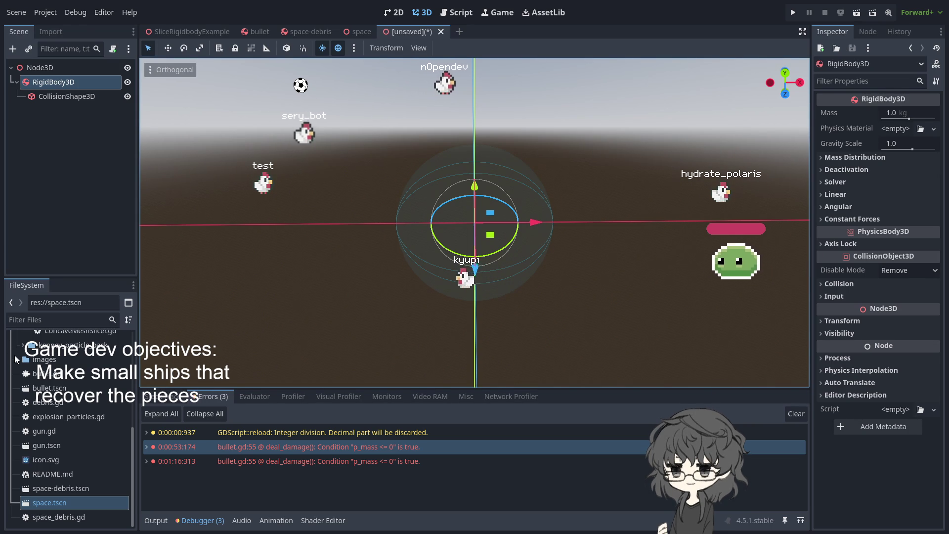
key("ctrl+v")
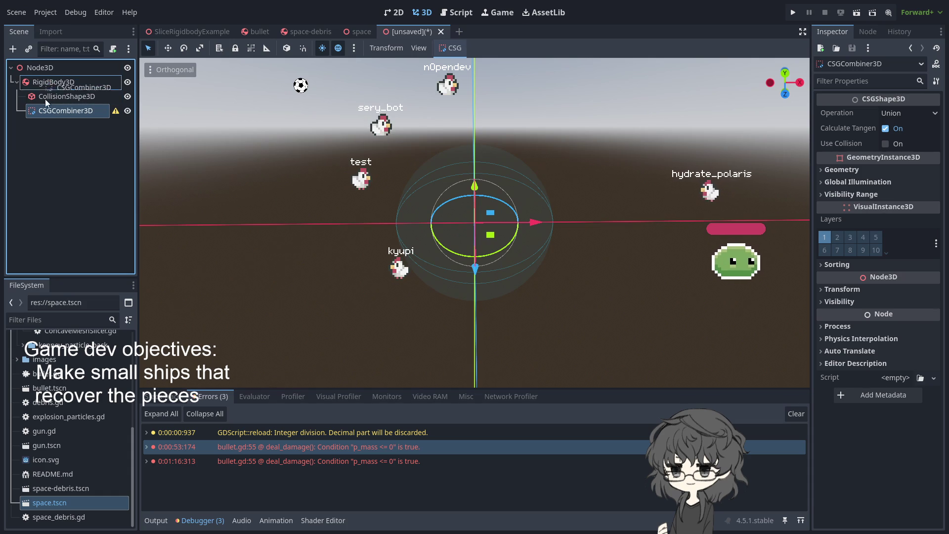
- Add a CSGPolygon3D inside the CSGCombiner3D and orbit around the new box-shaped hull
left_click(73, 139)
left_click(72, 110)
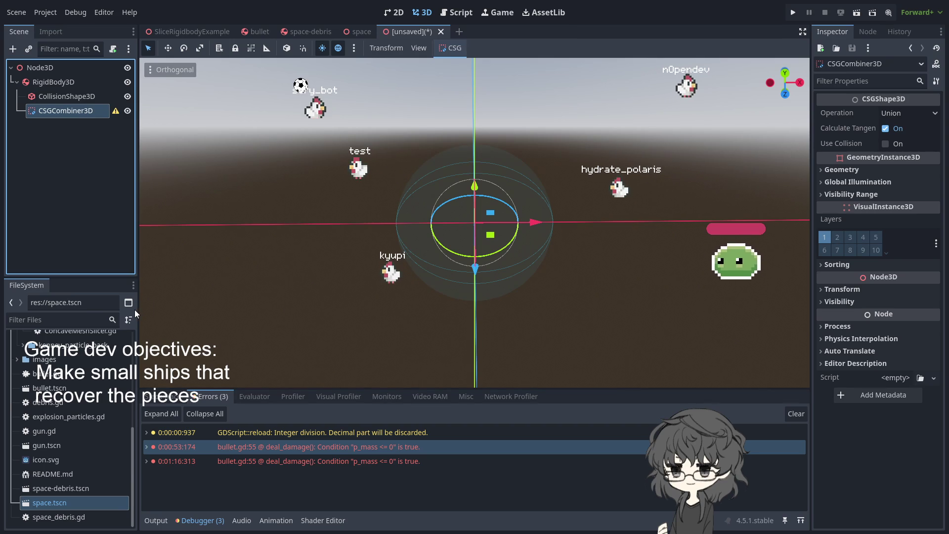
key("ctrl+v")
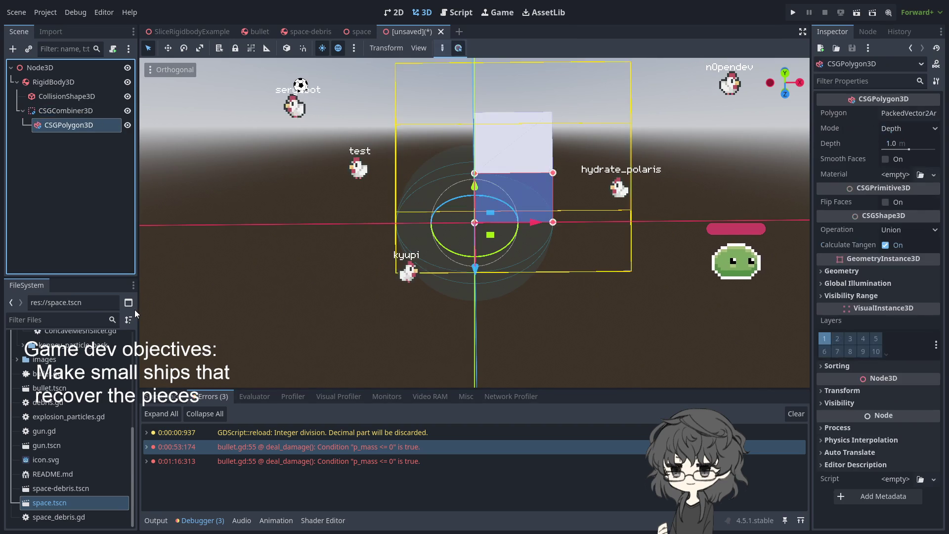
left_click_drag(490, 227, 428, 295)
mouse_move(510, 171)
left_mouse_down()
mouse_move(512, 132)
mouse_move(523, 134)
left_mouse_up()
left_click(546, 170)
left_click(536, 174)
left_click(549, 166)
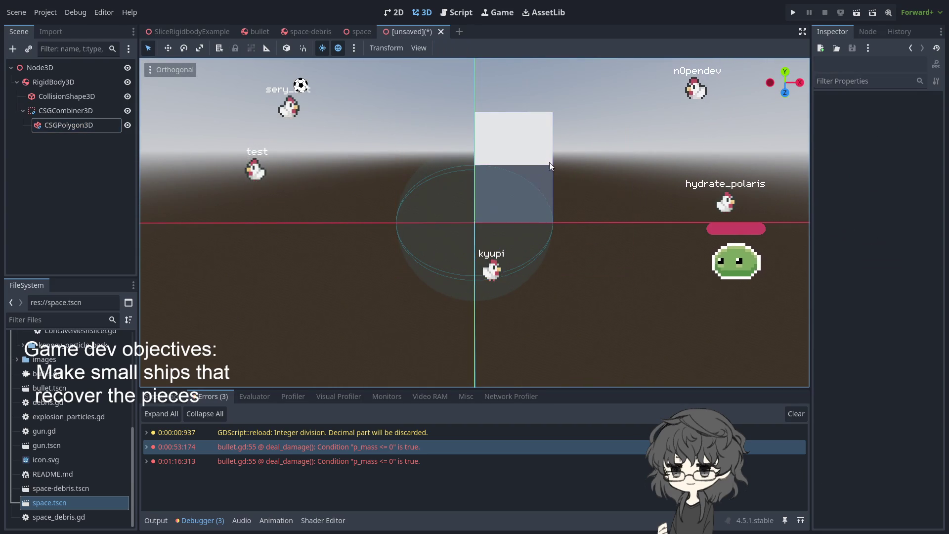
left_click(528, 182)
- Switch to the Move tool (W) and deselect the collision shape
key("w")
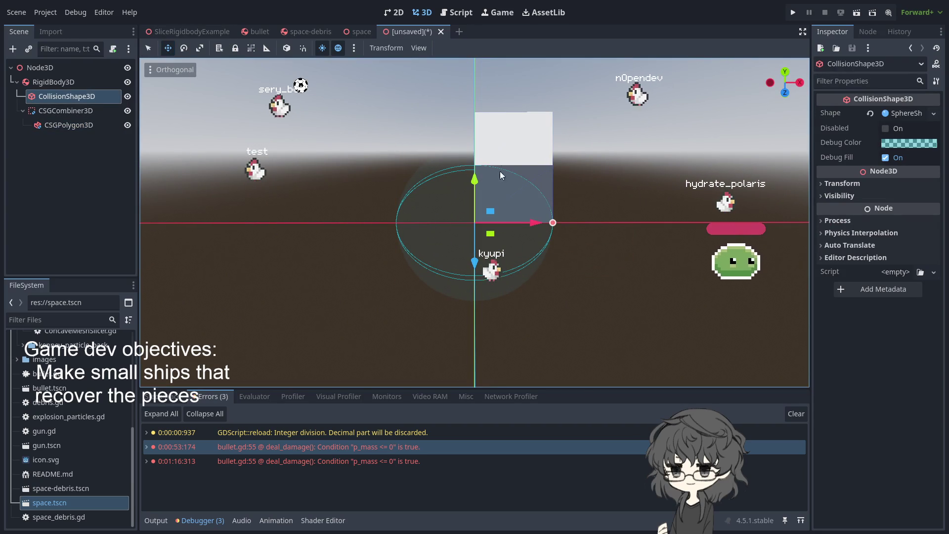
left_click(522, 187)
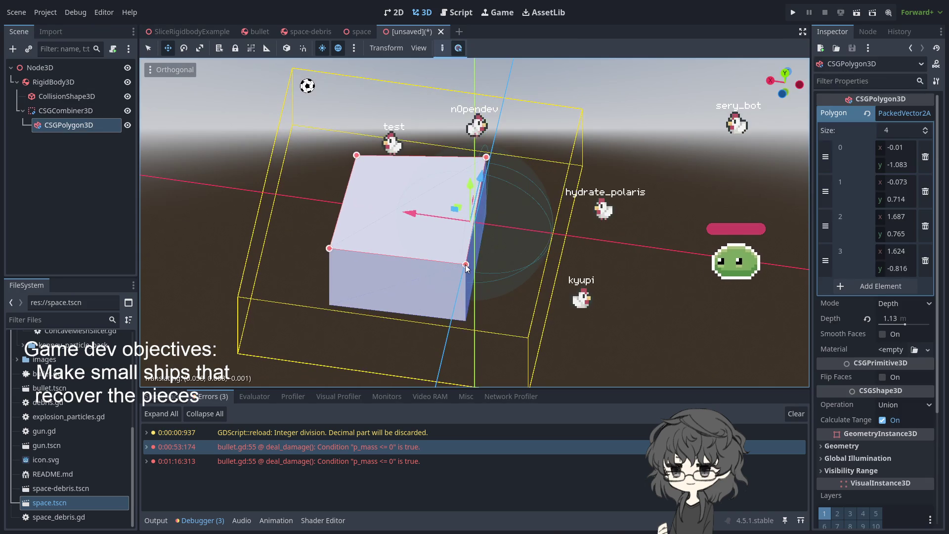
- Drag the CSG polygon's corner vertices to reshape the hull
left_click_drag(465, 267, 565, 301)
left_click(468, 272)
left_click(465, 271)
left_click(385, 254)
left_click(359, 277)
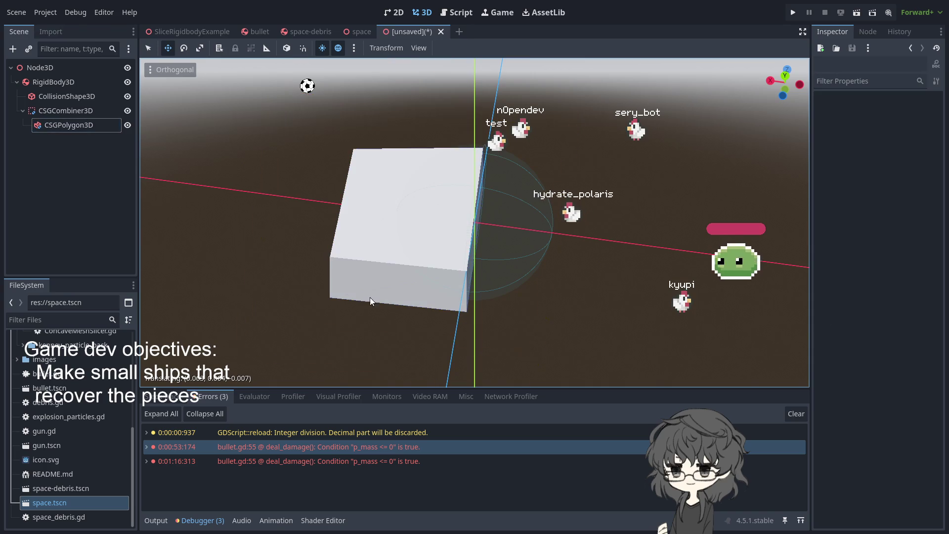
left_click_drag(467, 271, 461, 299)
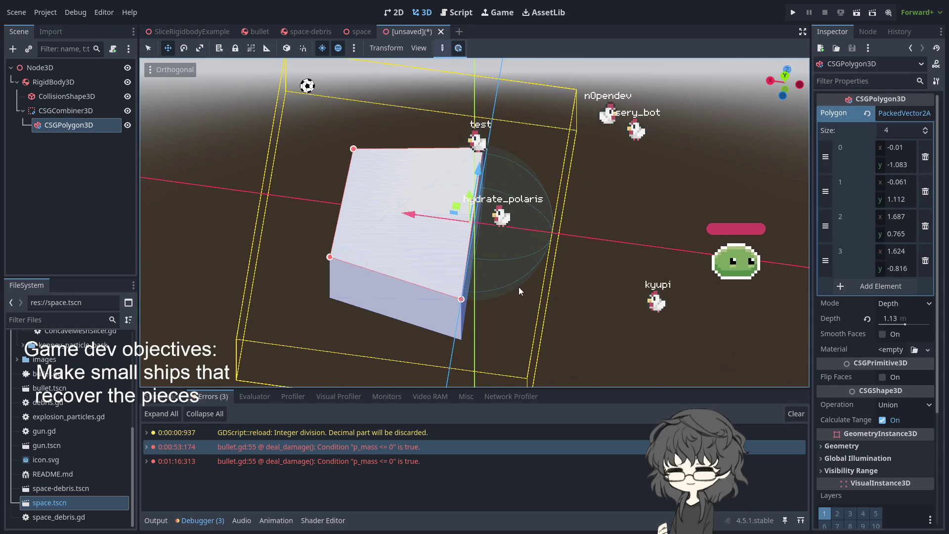
- Add a fifth polygon point and drag the vertices into a pointed pentagon
left_click(880, 286)
mouse_move(577, 196)
left_mouse_down()
mouse_move(472, 212)
mouse_move(459, 245)
left_mouse_up()
mouse_move(514, 182)
left_mouse_down()
mouse_move(564, 198)
mouse_move(507, 330)
mouse_move(570, 204)
mouse_move(625, 256)
mouse_move(636, 296)
left_mouse_up()
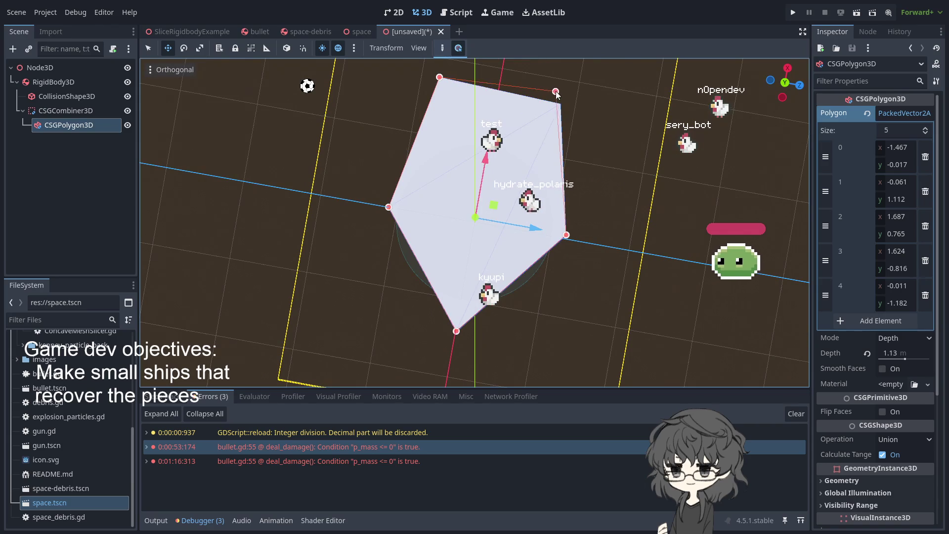
left_click_drag(555, 94, 552, 88)
left_click_drag(442, 75, 454, 74)
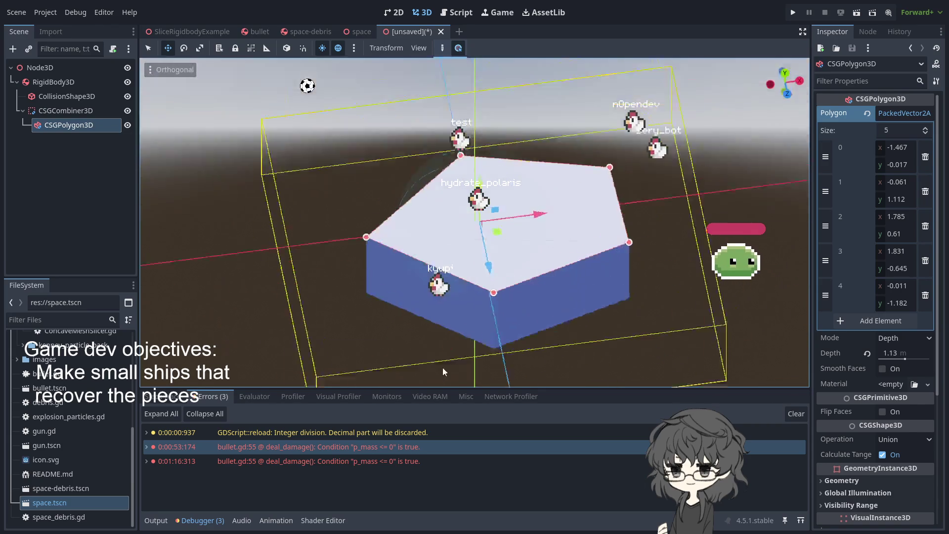
- Raise the pentagon hull slightly along Y and view it from above
left_click(431, 340)
mouse_move(431, 340)
left_mouse_down()
mouse_move(446, 292)
mouse_move(450, 306)
left_mouse_up()
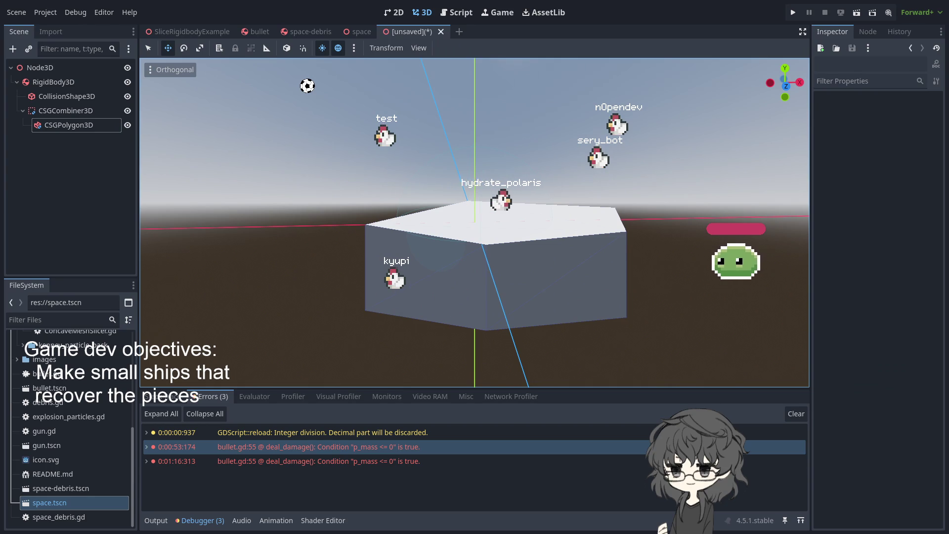
mouse_move(515, 322)
left_mouse_down()
mouse_move(538, 328)
mouse_move(517, 330)
mouse_move(423, 293)
mouse_move(509, 304)
mouse_move(591, 294)
mouse_move(570, 312)
left_mouse_up()
left_click(423, 293)
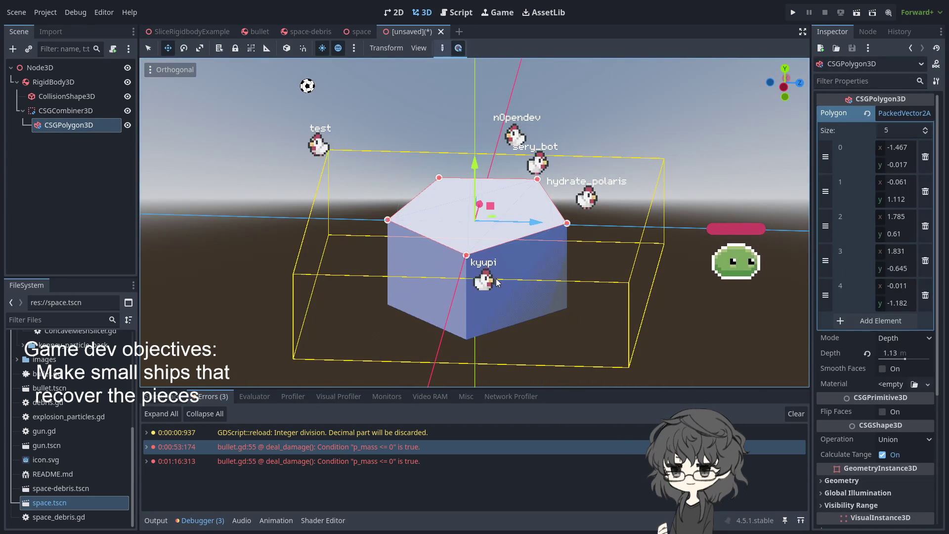
left_click(479, 176)
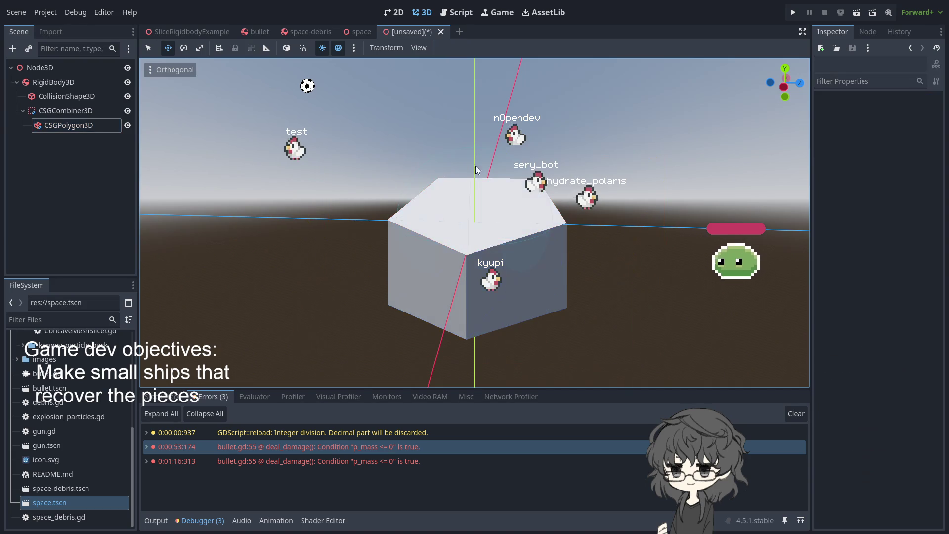
left_click(431, 252)
left_click_drag(474, 165, 474, 116)
left_click_drag(582, 209, 588, 302)
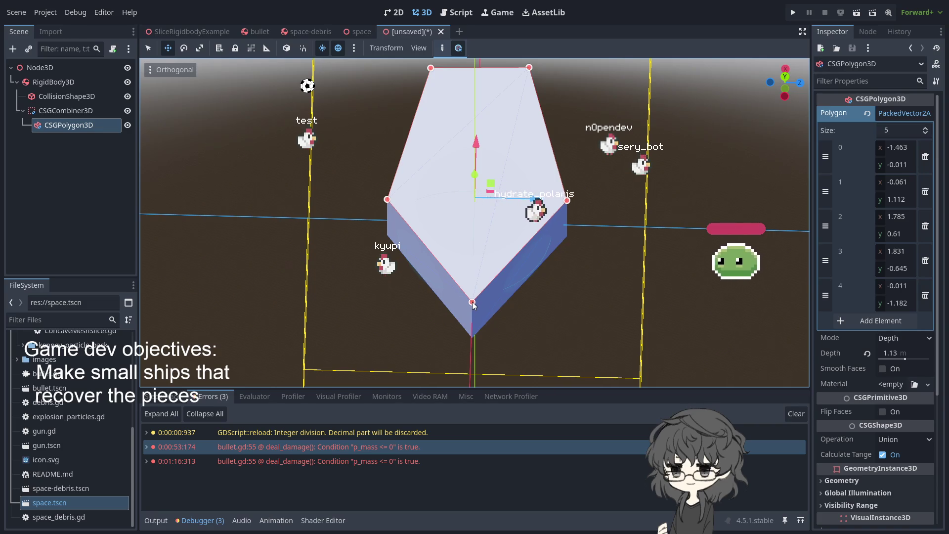
left_click(900, 147)
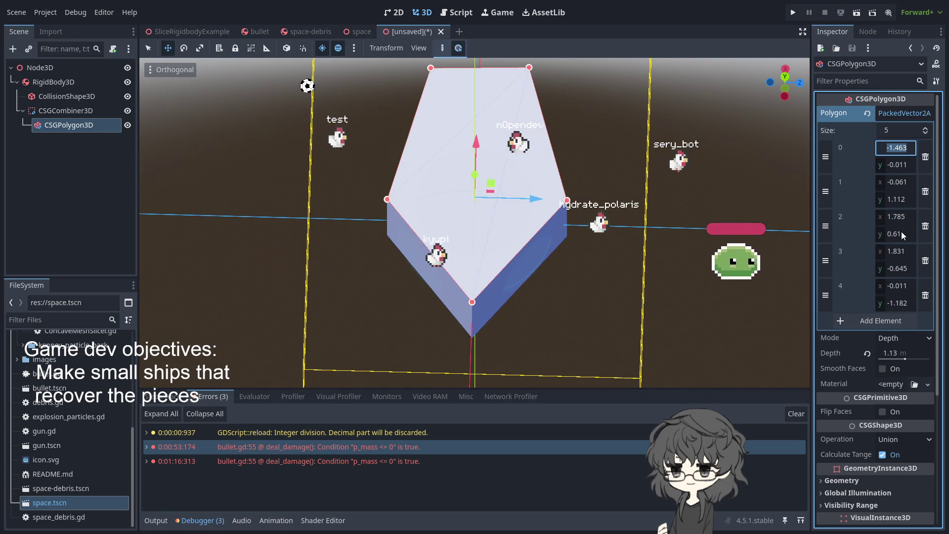
- Set point 0's x to -1.5 and point 1 to (0, 1)
left_click(900, 165)
type("0")
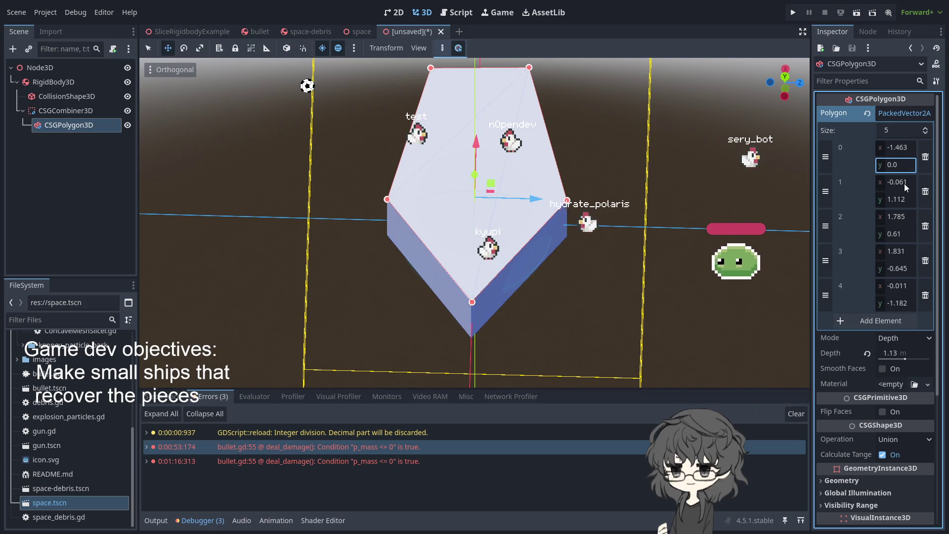
type("1.5")
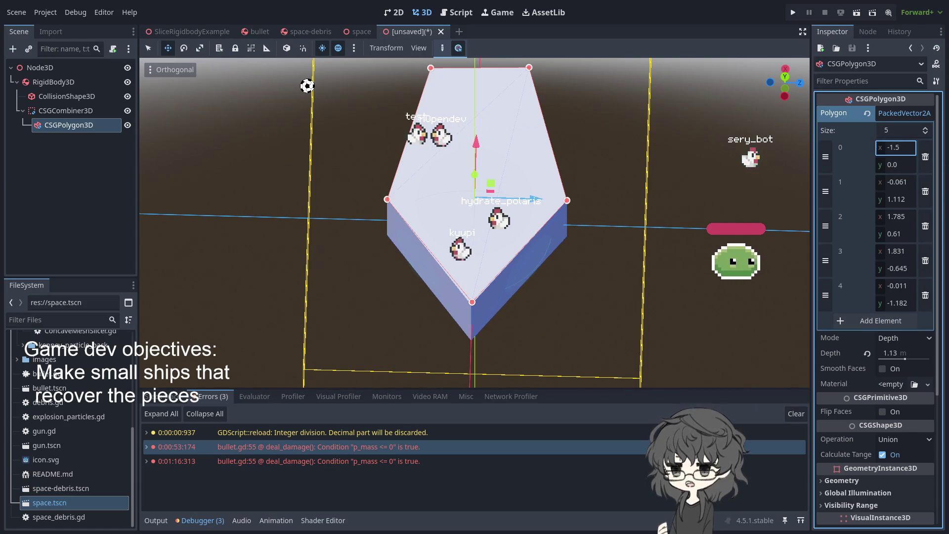
key("Return")
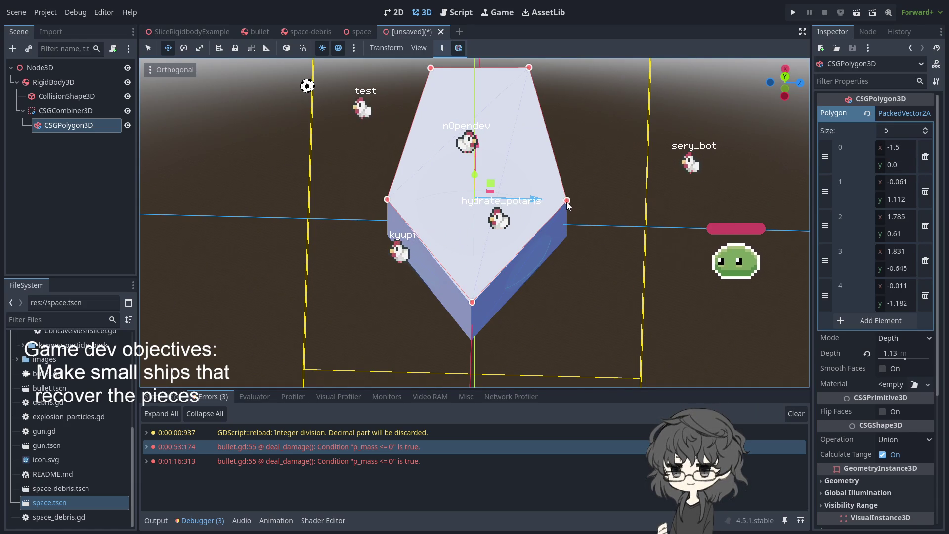
left_click(896, 181)
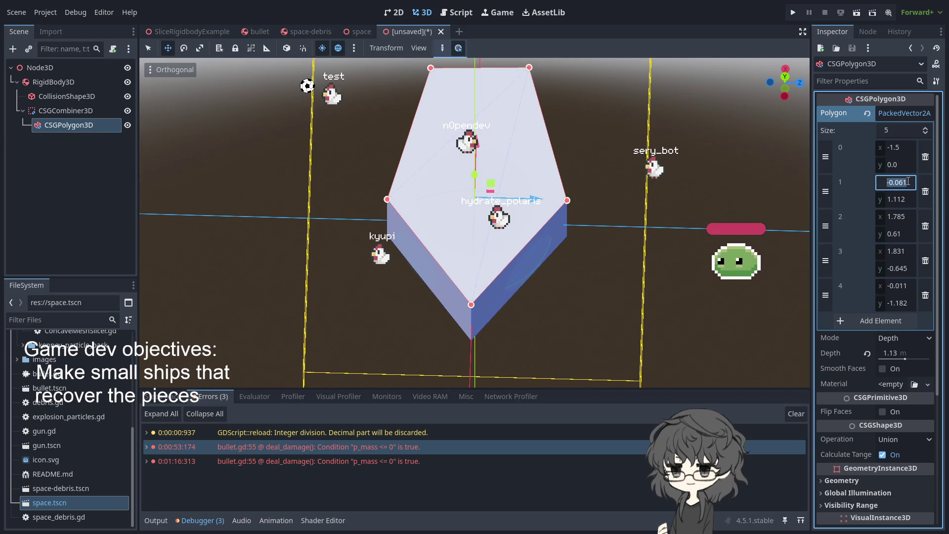
type("0")
key("Return")
left_click(907, 200)
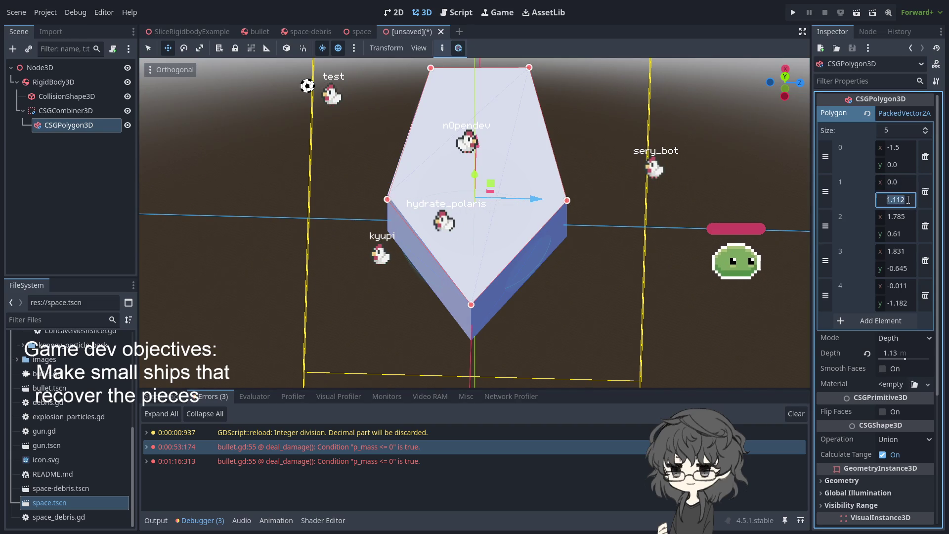
type("1")
key("Return")
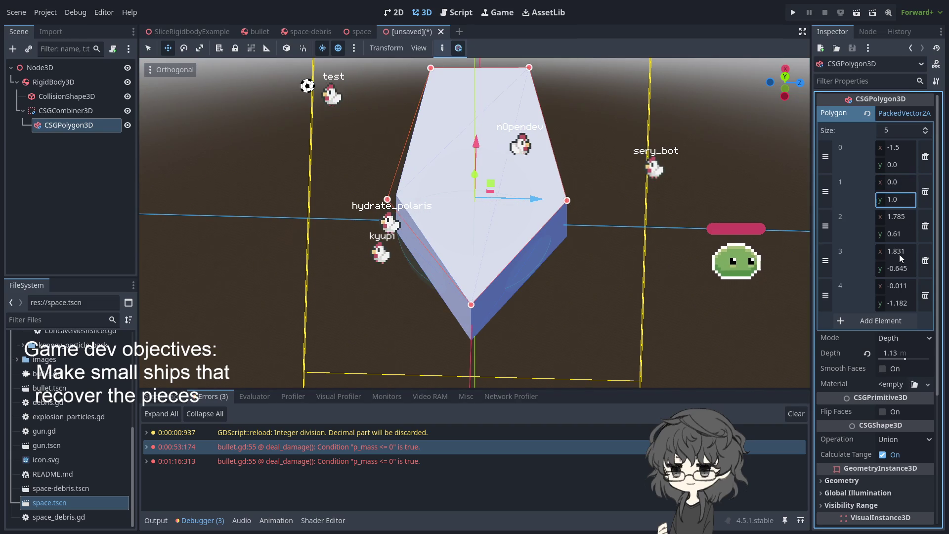
- Round point 2's coordinates, first entering x as 1.5
left_click(908, 218)
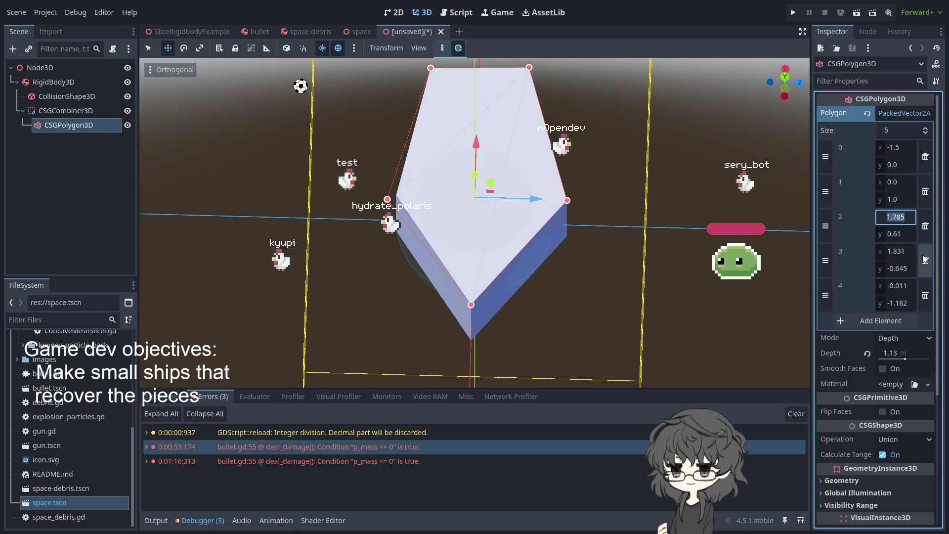
type("15")
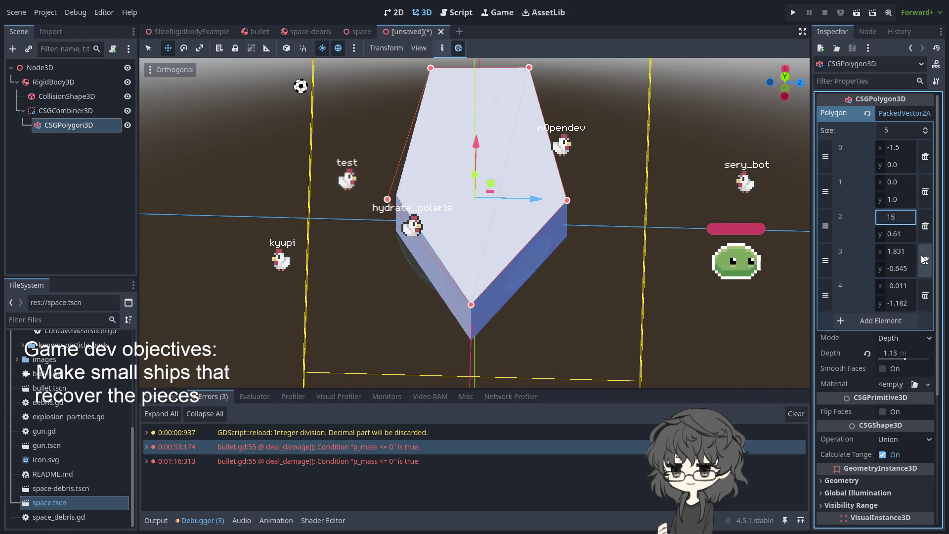
key("BackSpace")
type(".5")
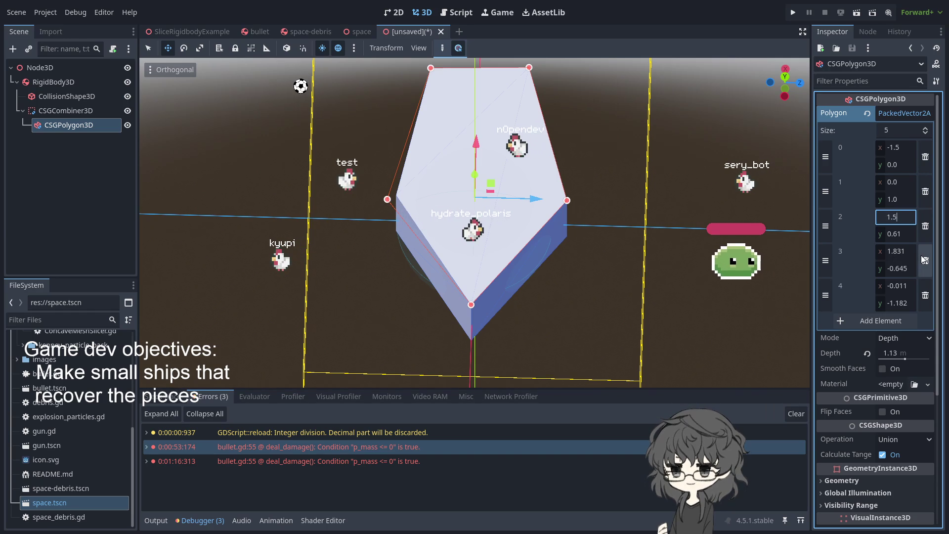
key("Return")
left_click(904, 236)
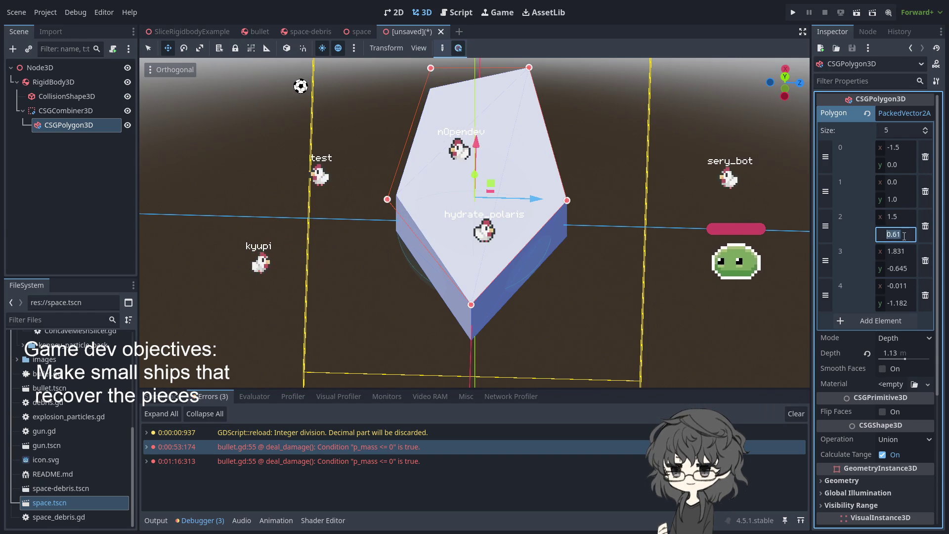
type("0.")
key("Return")
- Change point 2's x to 2.0 and set point 3 to (2.0, -0.5)
left_click(574, 188)
mouse_move(573, 189)
left_mouse_down()
mouse_move(596, 142)
mouse_move(689, 185)
left_mouse_up()
left_click(419, 245)
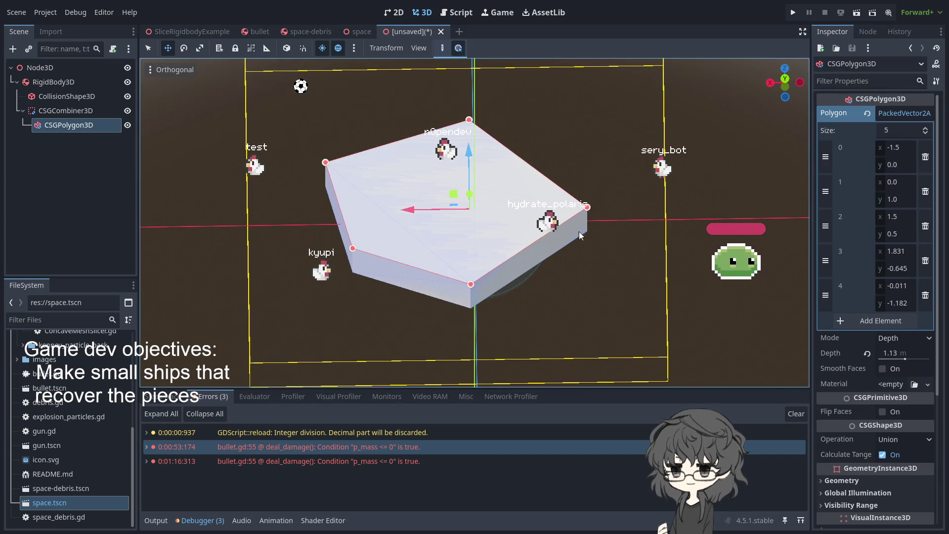
left_click(903, 216)
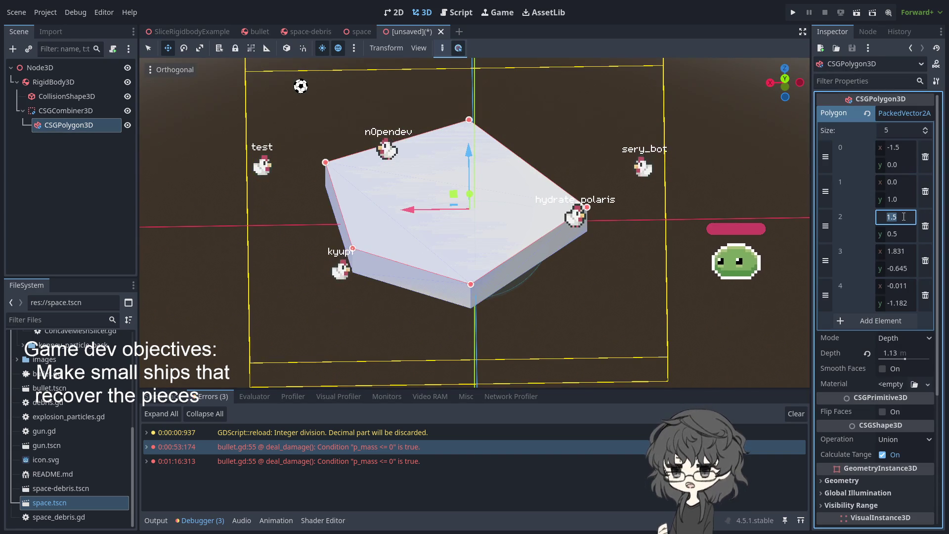
type("2")
key("Return")
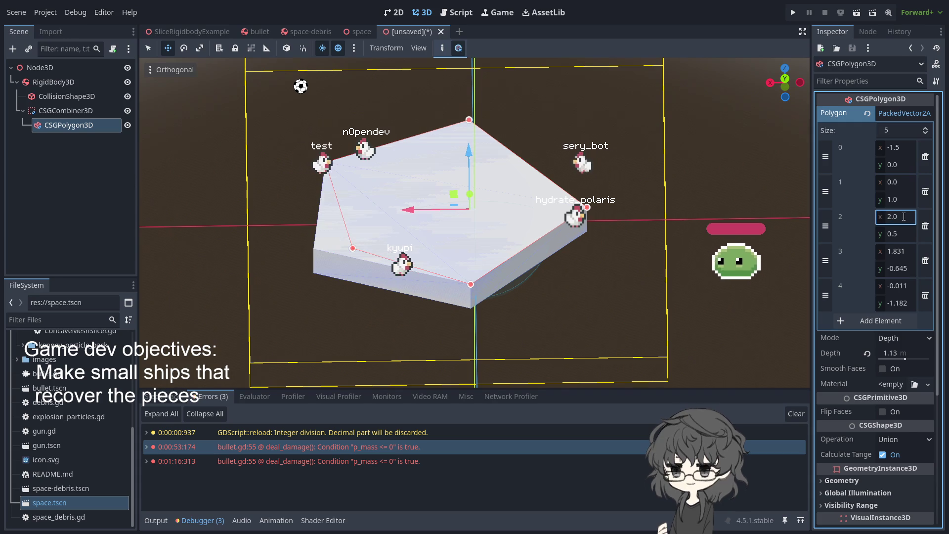
left_click(906, 252)
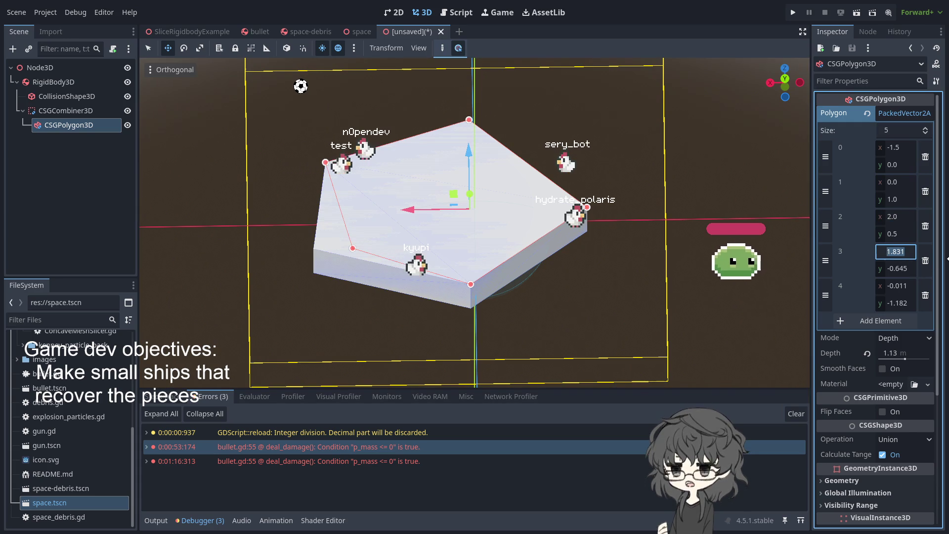
type("2")
key("Return")
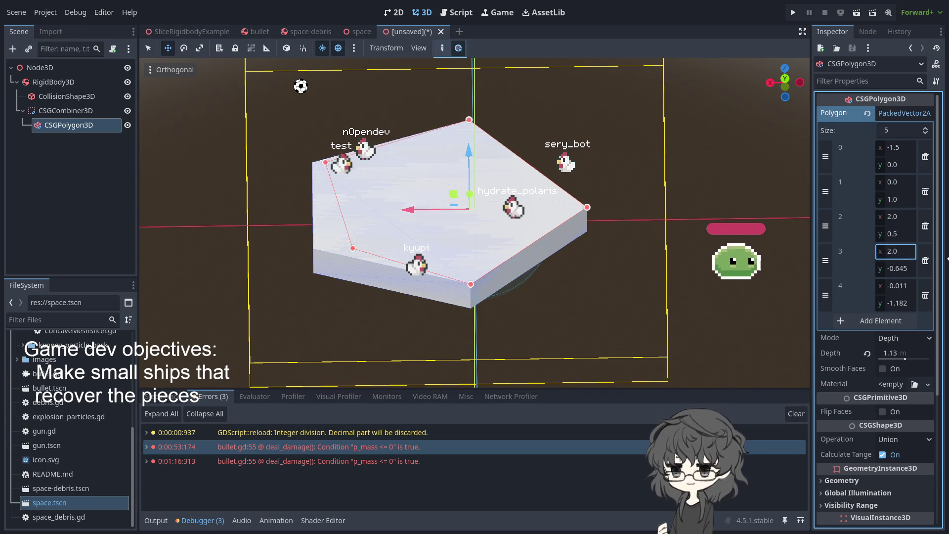
left_click(896, 268)
type("-")
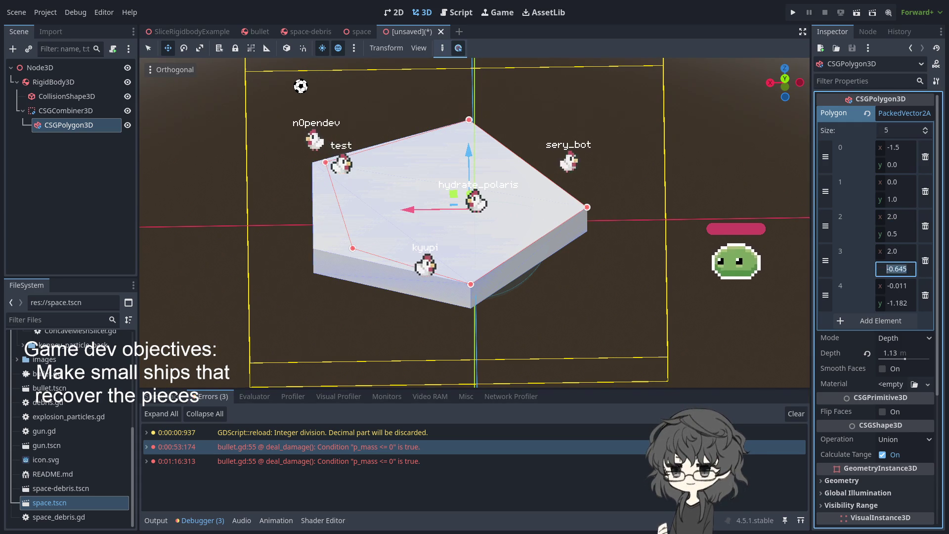
type("0.5")
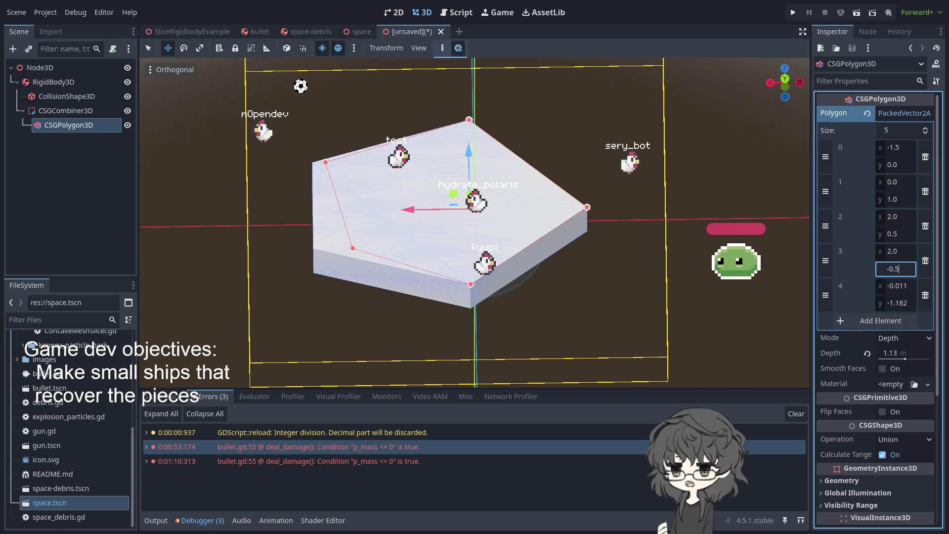
key("Return")
- Set point 4 to (0.0, -1.0) and orbit to check the finished pentagon
left_click(902, 289)
left_click(905, 304)
type("-1")
key("Return")
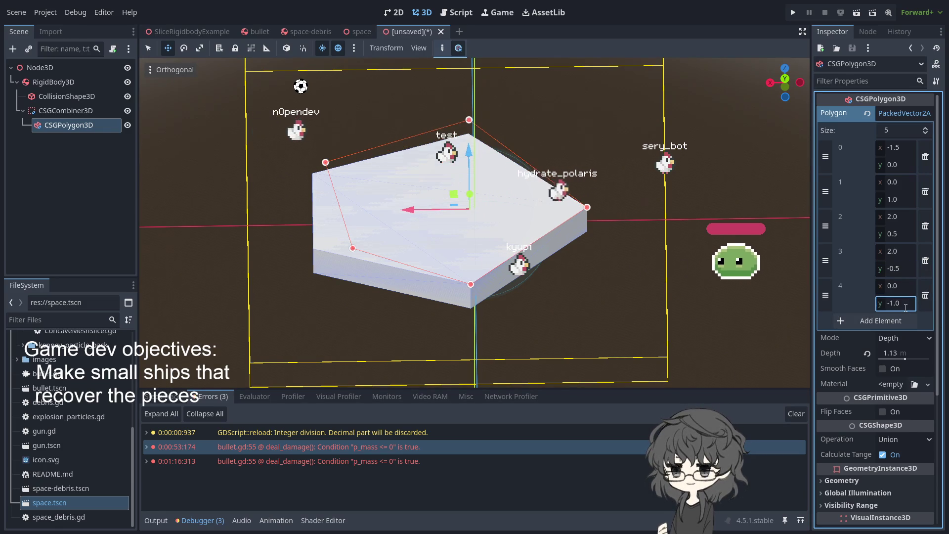
left_click(493, 190)
left_click_drag(276, 295, 440, 314)
left_click(467, 244)
left_click(461, 314)
mouse_move(577, 336)
left_mouse_down()
mouse_move(420, 220)
mouse_move(366, 321)
mouse_move(373, 218)
mouse_move(380, 295)
mouse_move(405, 311)
mouse_move(457, 299)
left_mouse_up()
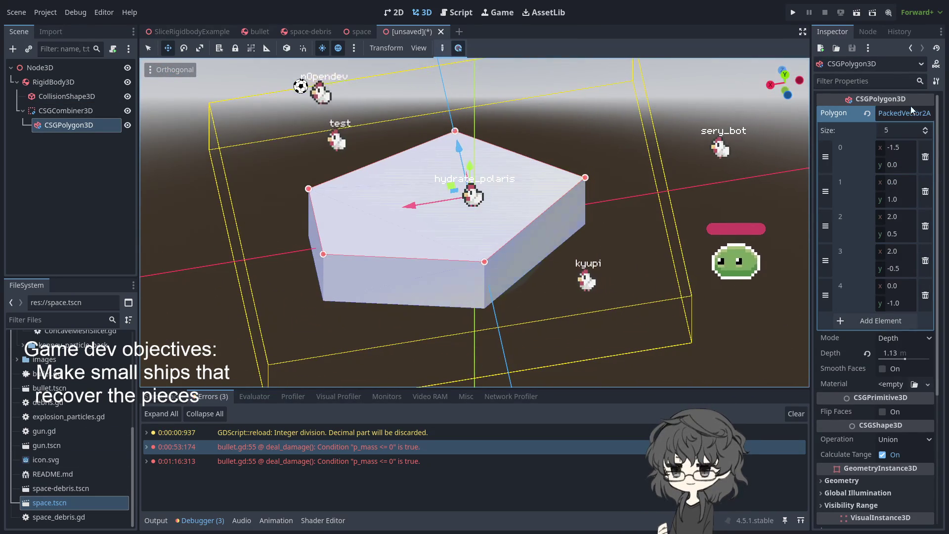
left_click(904, 130)
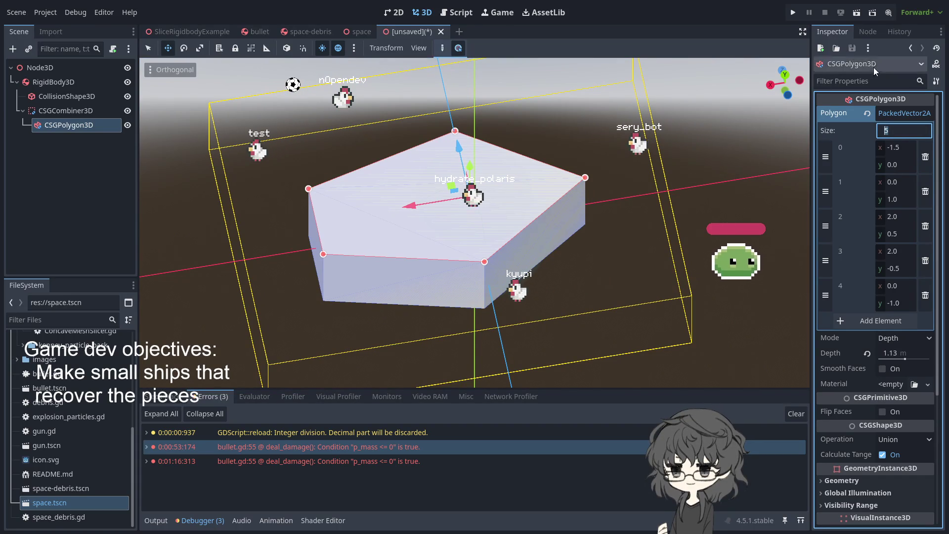
- Collapse the Polygon array, thin the Depth to 0.81 m, and preview Spin mode
left_click(924, 114)
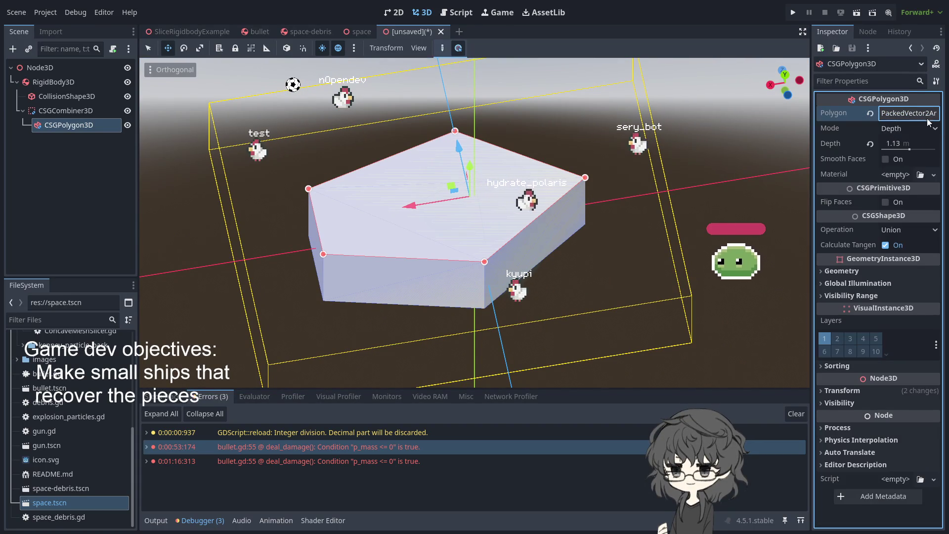
mouse_move(908, 143)
left_mouse_down()
mouse_move(897, 143)
mouse_move(922, 133)
left_mouse_up()
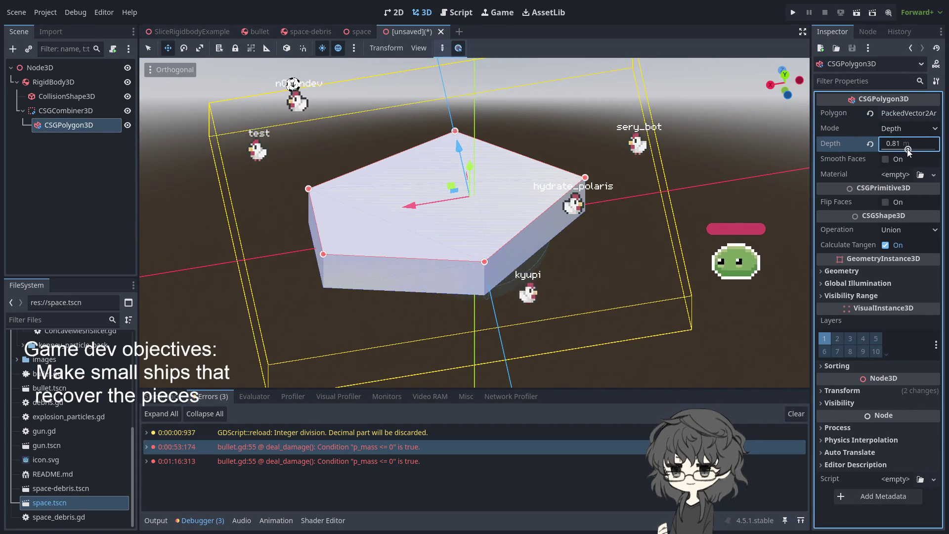
left_click(922, 127)
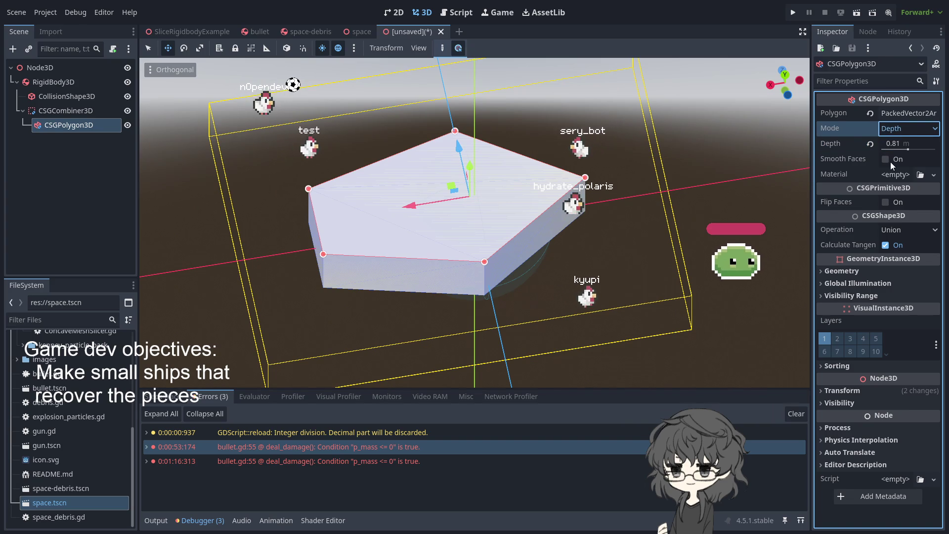
left_click(891, 162)
mouse_move(600, 254)
left_mouse_down()
mouse_move(569, 164)
mouse_move(559, 244)
mouse_move(578, 227)
mouse_move(558, 298)
mouse_move(564, 247)
left_mouse_up()
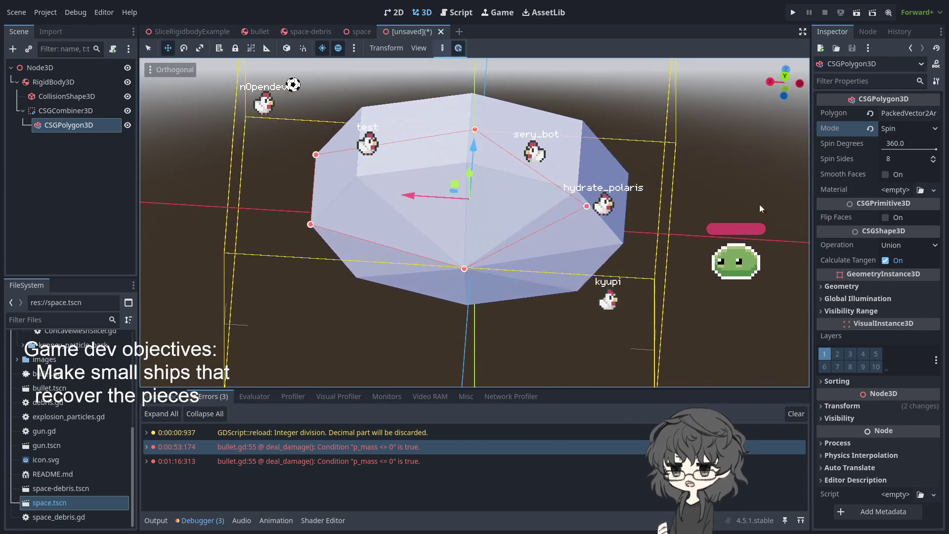
- Preview Path mode, then set Mode back to Depth and lower the hull slightly
left_click(914, 128)
left_click(903, 170)
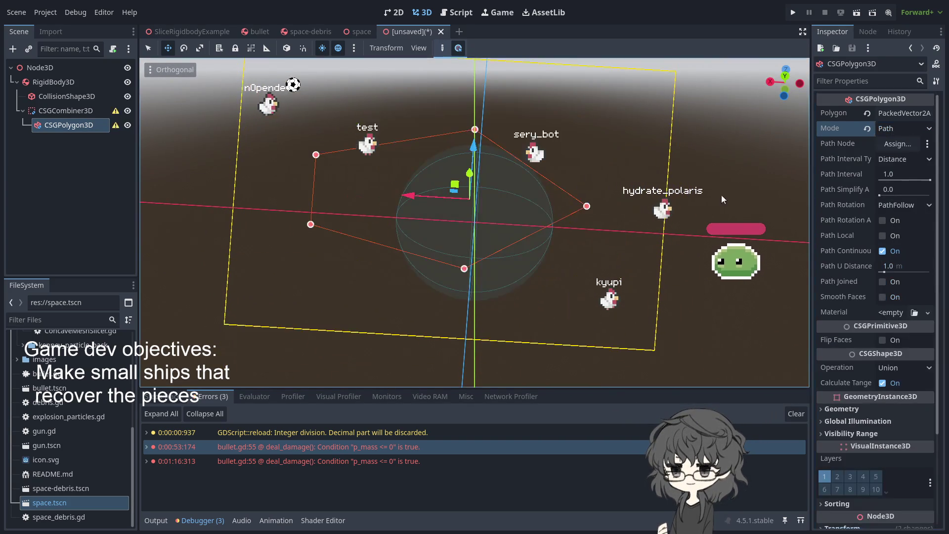
left_click_drag(593, 215, 600, 257)
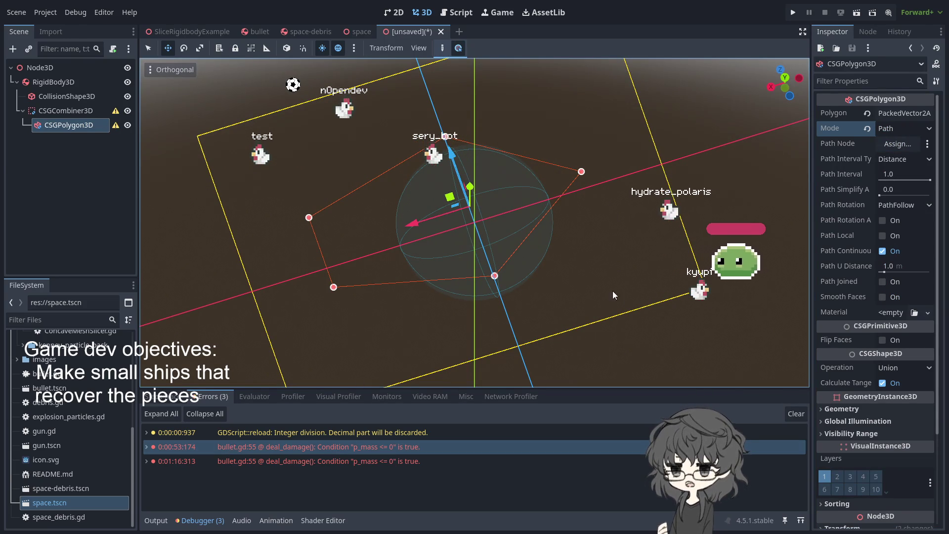
left_click(902, 130)
left_click(900, 157)
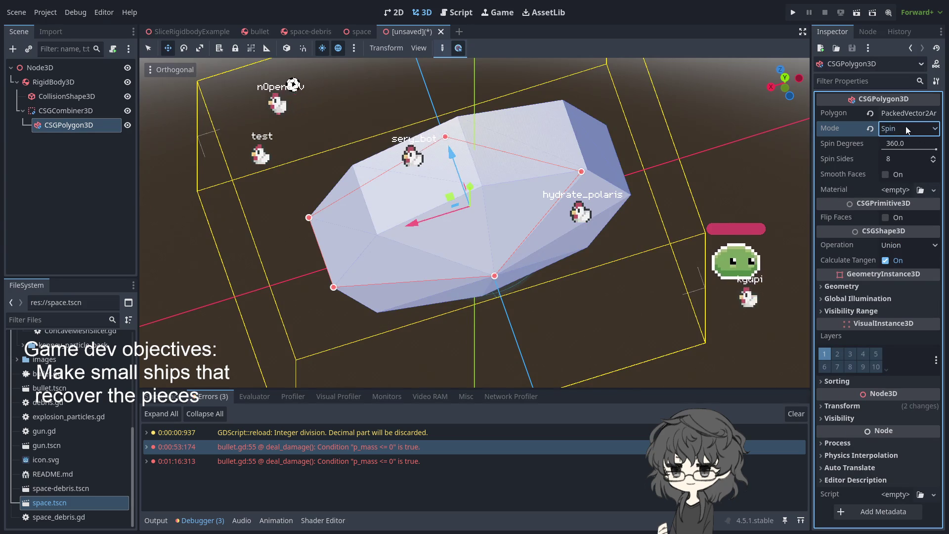
left_click(909, 128)
left_click(898, 143)
mouse_move(674, 192)
left_mouse_down()
mouse_move(559, 147)
mouse_move(540, 215)
mouse_move(558, 150)
mouse_move(550, 205)
left_mouse_up()
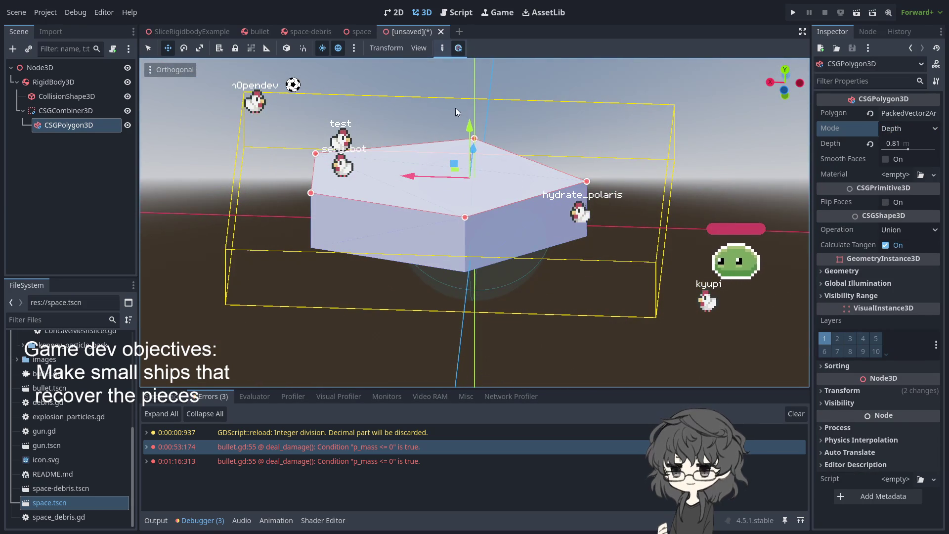
mouse_move(470, 124)
left_mouse_down()
mouse_move(470, 149)
mouse_move(470, 140)
mouse_move(586, 203)
mouse_move(408, 273)
mouse_move(311, 292)
mouse_move(479, 313)
mouse_move(528, 275)
mouse_move(351, 237)
mouse_move(275, 271)
mouse_move(443, 269)
mouse_move(469, 250)
mouse_move(570, 295)
mouse_move(581, 334)
left_mouse_up()
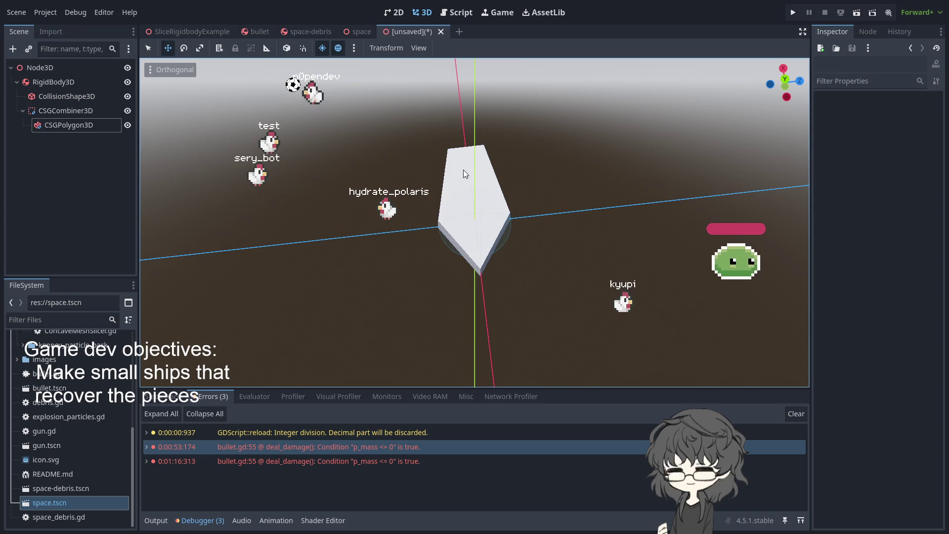
- Inspect the lowered hull from top-down and low side angles, then select CSGPolygon3D and CSGCombiner3D
left_click(75, 125)
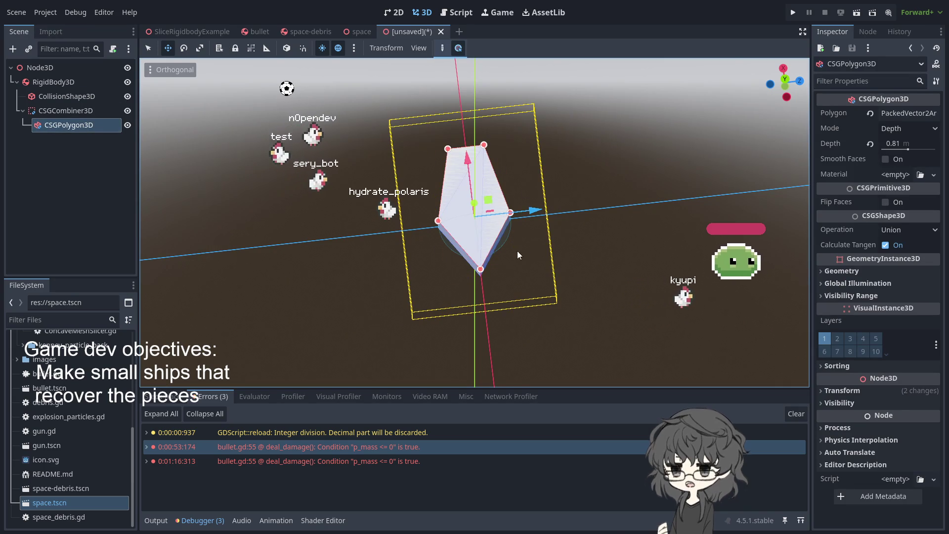
left_click(503, 242)
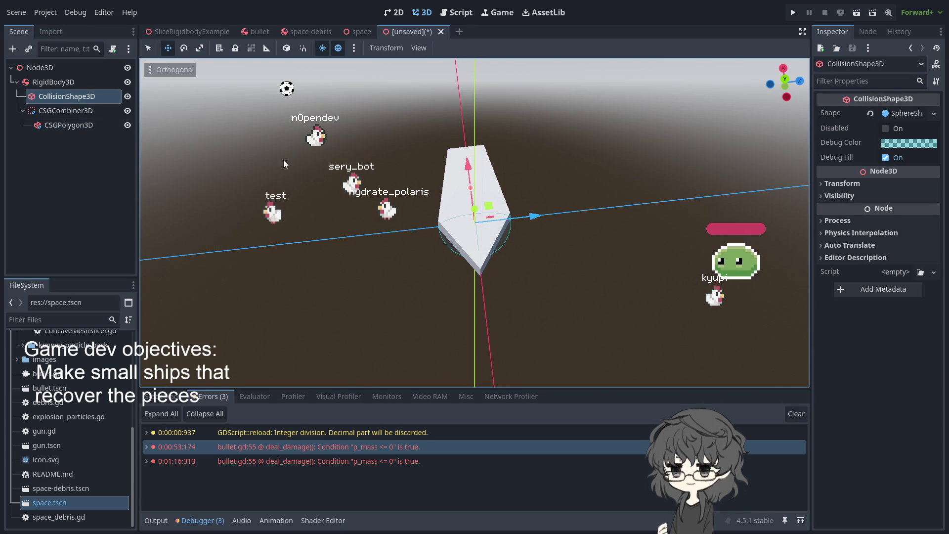
left_click_drag(486, 182, 469, 217)
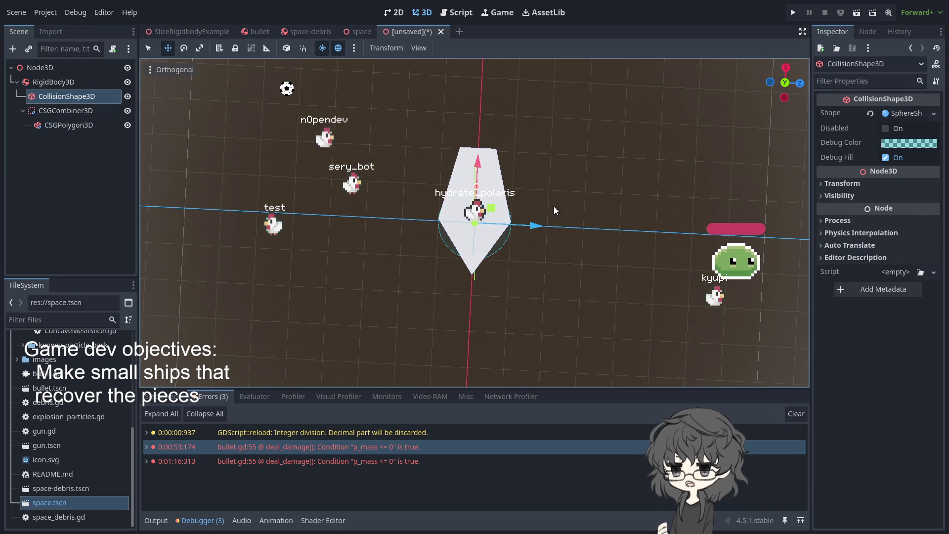
scroll(567, 193, "up", 5)
mouse_move(567, 190)
left_mouse_down()
mouse_move(447, 251)
mouse_move(457, 235)
mouse_move(477, 256)
mouse_move(663, 173)
mouse_move(637, 224)
mouse_move(633, 247)
mouse_move(648, 191)
mouse_move(638, 263)
mouse_move(628, 262)
mouse_move(627, 152)
mouse_move(554, 247)
mouse_move(497, 258)
left_mouse_up()
scroll(496, 262, "down", 2)
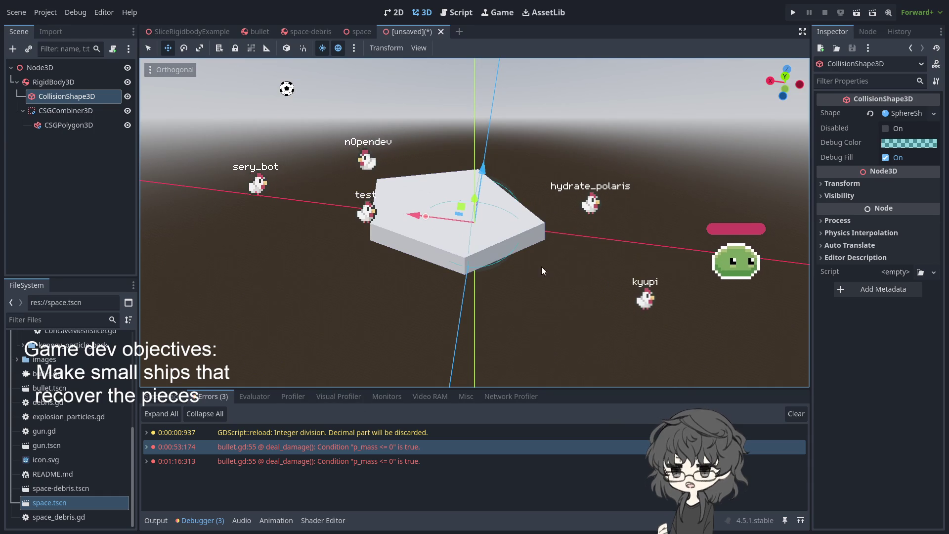
mouse_move(444, 228)
left_mouse_down()
mouse_move(466, 251)
mouse_move(465, 239)
mouse_move(460, 267)
left_mouse_up()
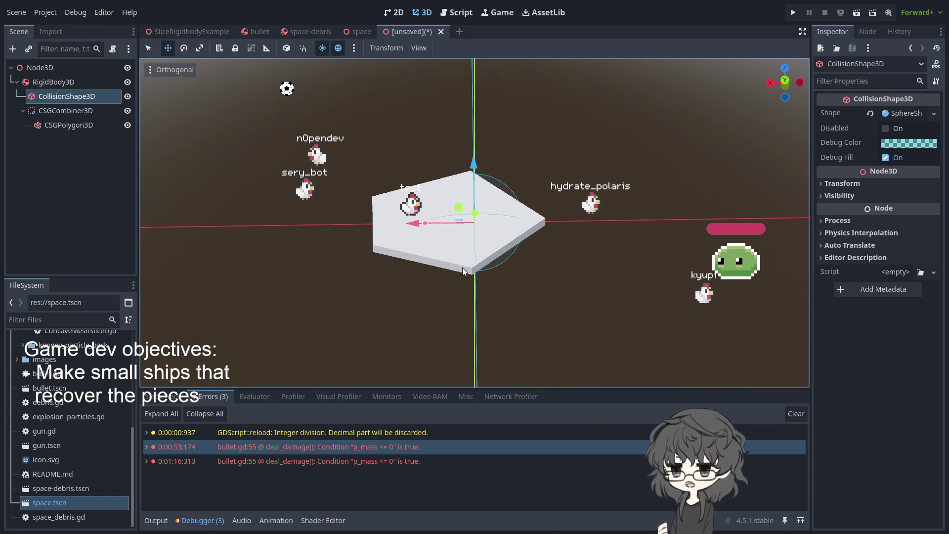
mouse_move(491, 304)
left_mouse_down()
mouse_move(487, 179)
mouse_move(525, 230)
mouse_move(615, 257)
mouse_move(600, 292)
mouse_move(427, 281)
left_mouse_up()
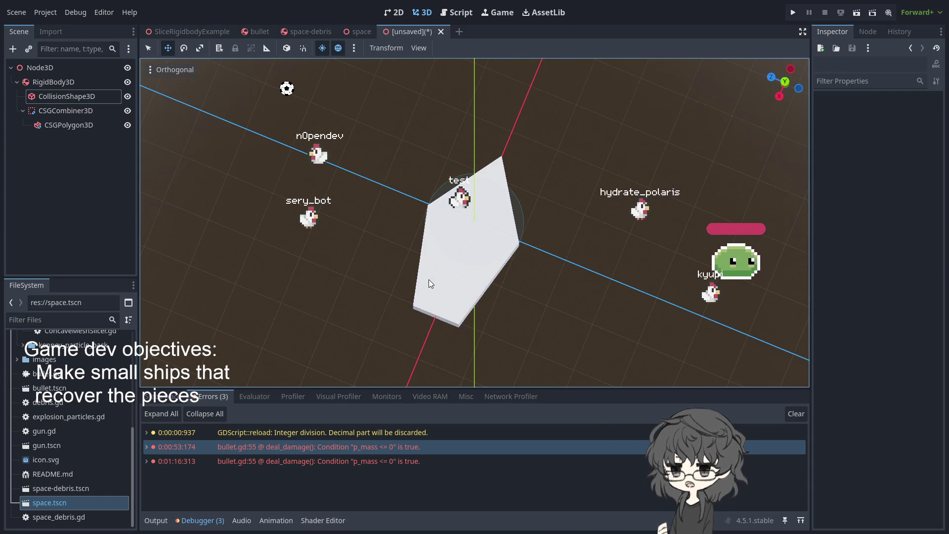
mouse_move(258, 228)
left_mouse_down()
mouse_move(354, 201)
mouse_move(340, 166)
mouse_move(380, 171)
mouse_move(553, 147)
mouse_move(494, 84)
mouse_move(456, 75)
mouse_move(497, 114)
mouse_move(426, 73)
mouse_move(497, 136)
mouse_move(536, 215)
left_mouse_up()
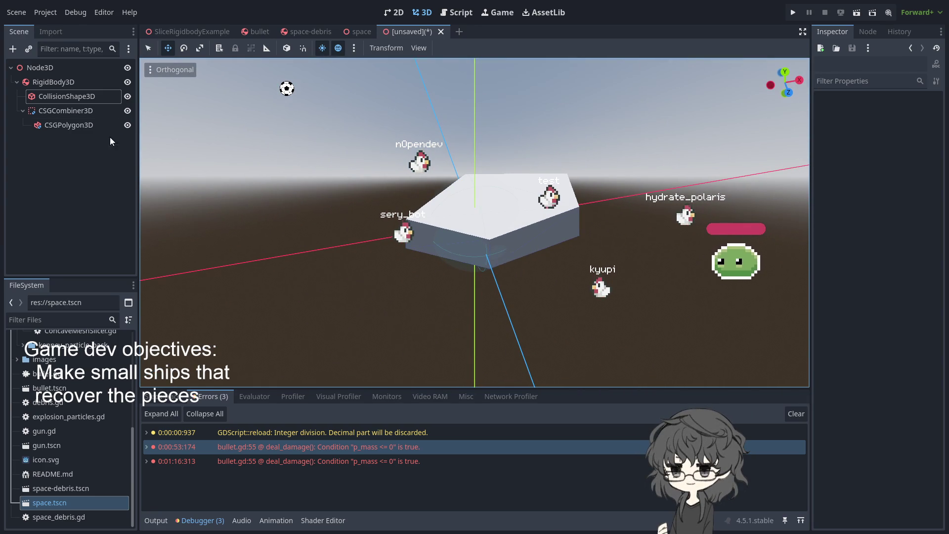
left_click(55, 126)
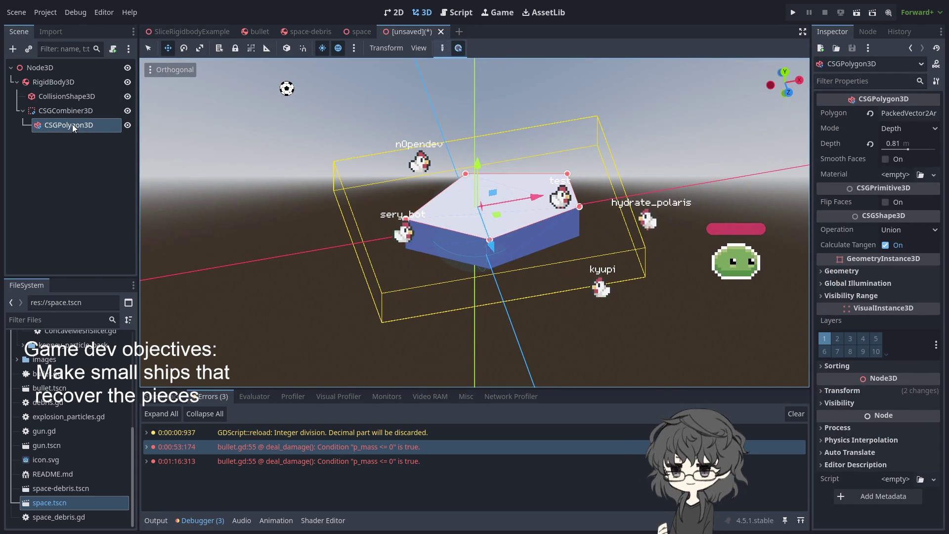
left_click(63, 110)
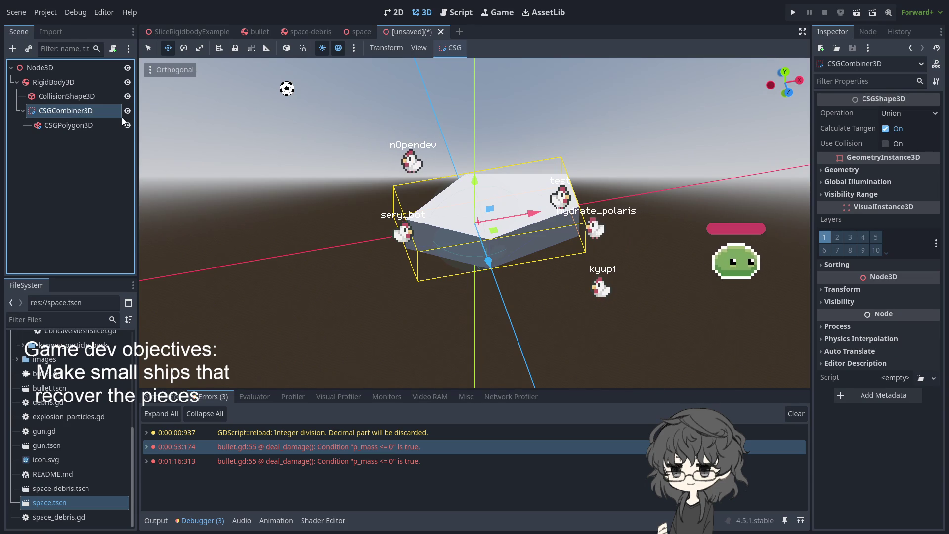
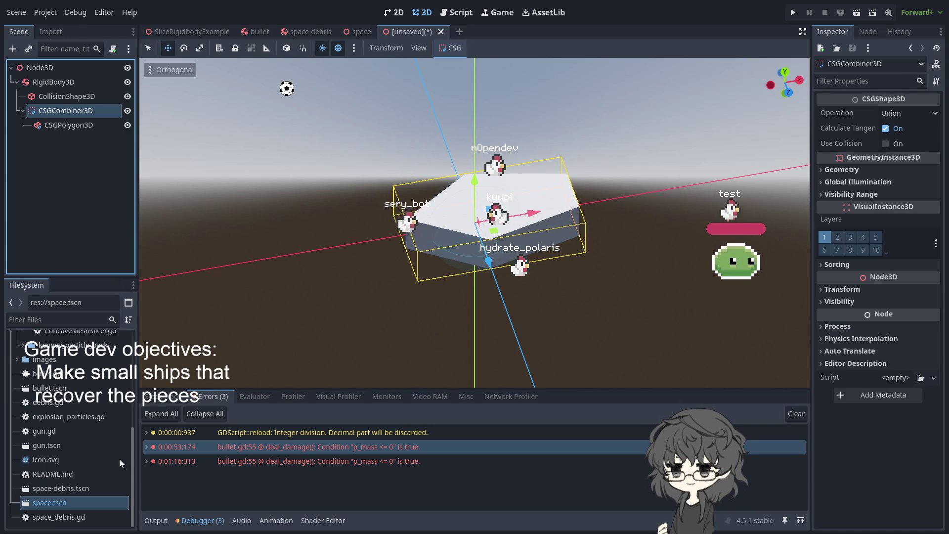
- Add a CSGCylinder3D to the combiner and move it to the left, beside the hull
key("ctrl+v")
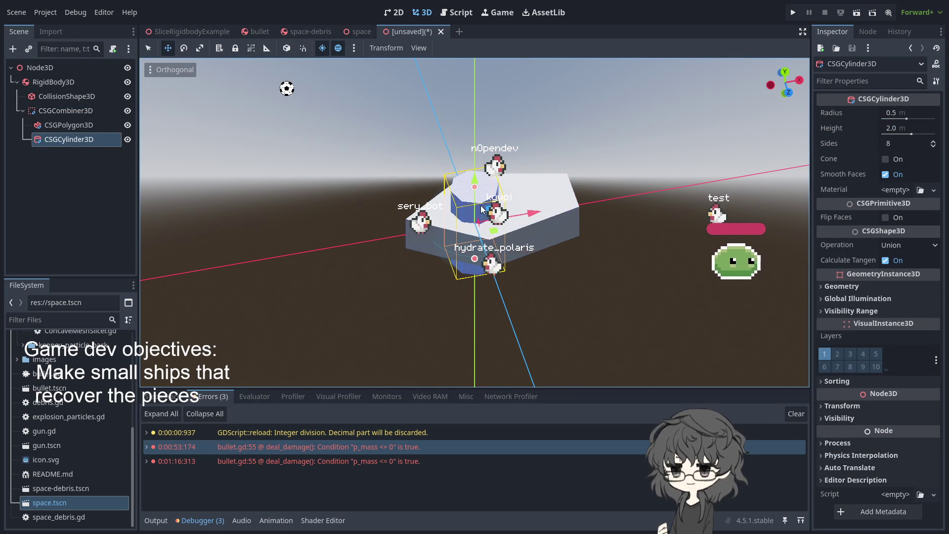
left_click_drag(492, 190, 351, 206)
mouse_move(338, 267)
left_mouse_down()
mouse_move(349, 286)
mouse_move(344, 270)
left_mouse_up()
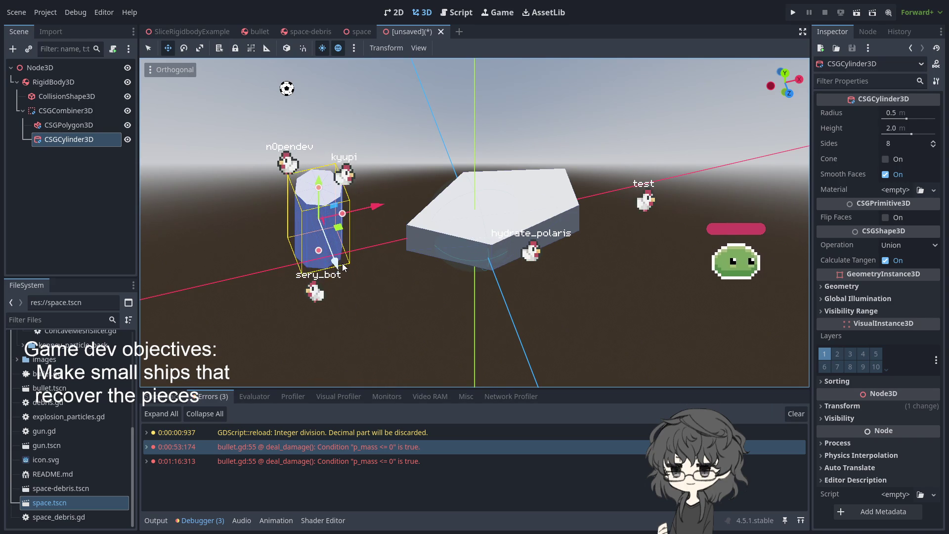
left_click_drag(327, 309, 436, 278)
left_click_drag(461, 328, 502, 330)
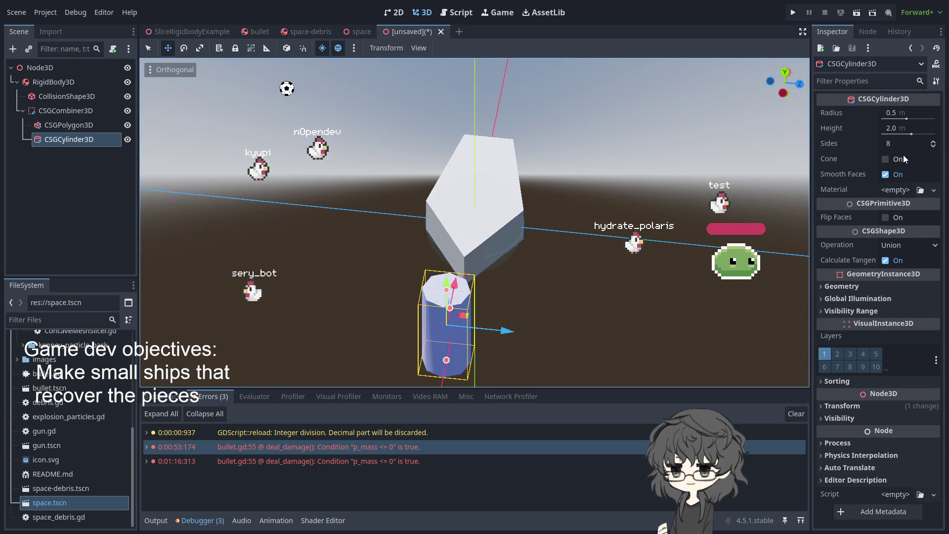
mouse_move(499, 296)
left_mouse_down()
mouse_move(384, 249)
mouse_move(384, 265)
left_mouse_up()
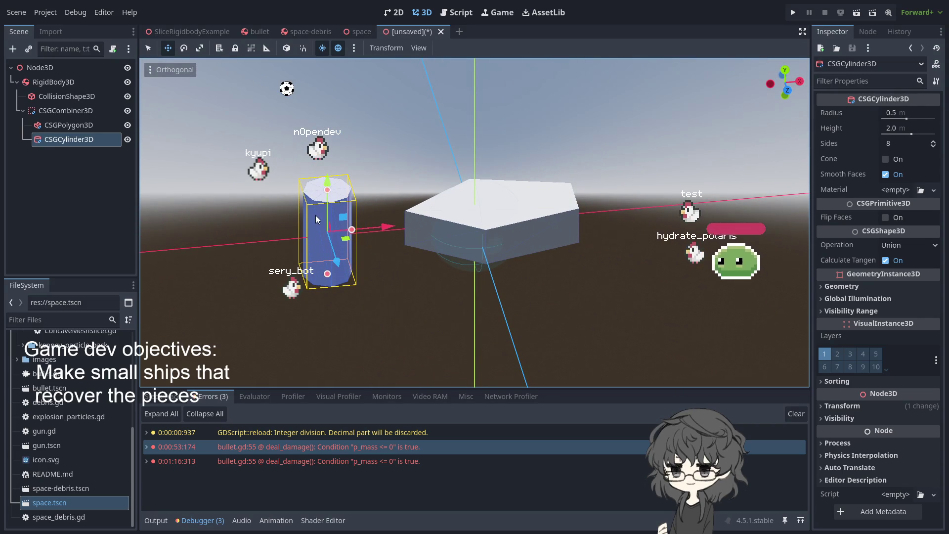
- Rotate the cylinder -90° on Z so it lies on its side, then view its transform values
key("e")
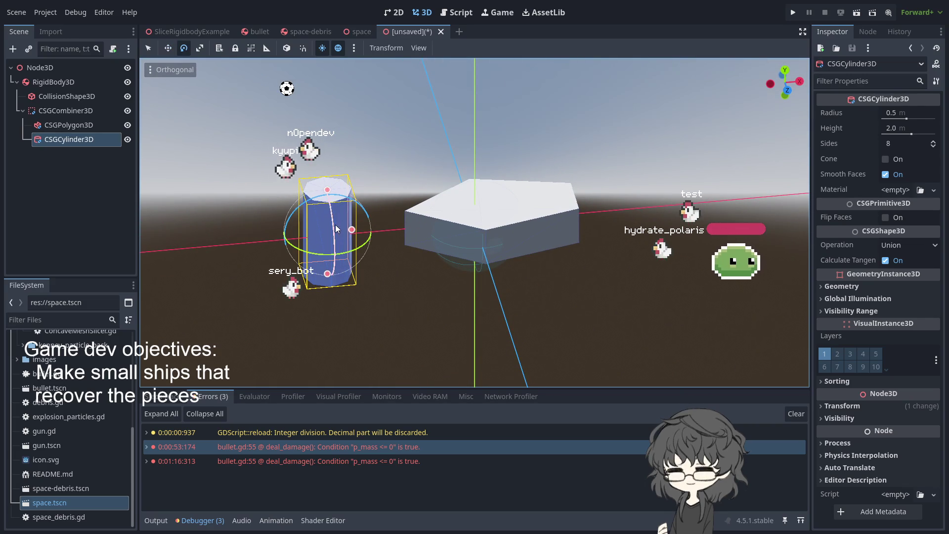
left_click_drag(325, 193, 347, 209)
mouse_move(364, 284)
left_mouse_down()
mouse_move(524, 322)
mouse_move(535, 336)
mouse_move(504, 351)
left_mouse_up()
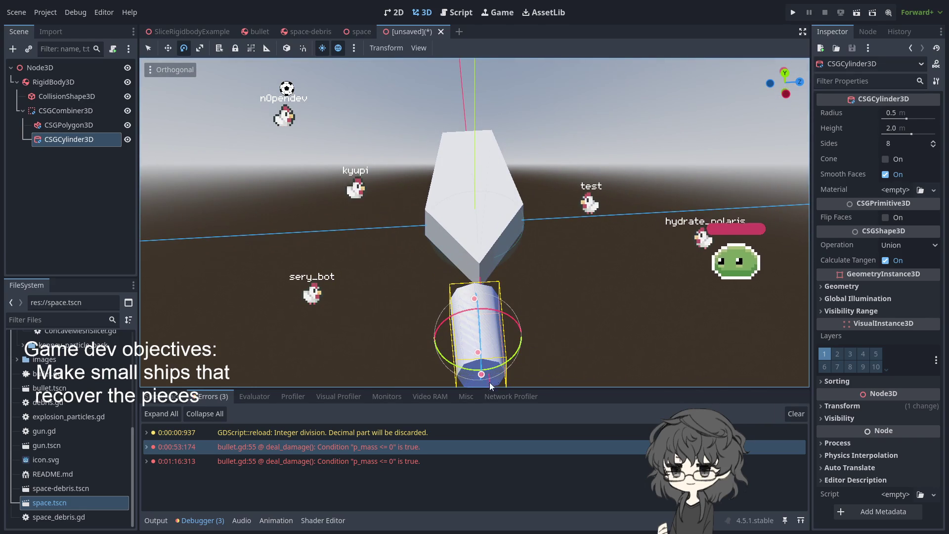
left_click(587, 333)
left_click(476, 373)
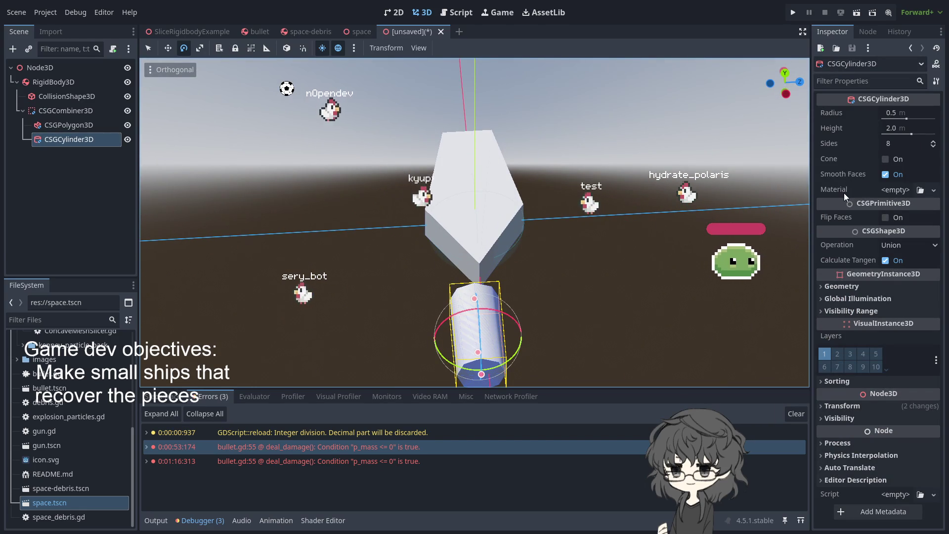
left_click(859, 406)
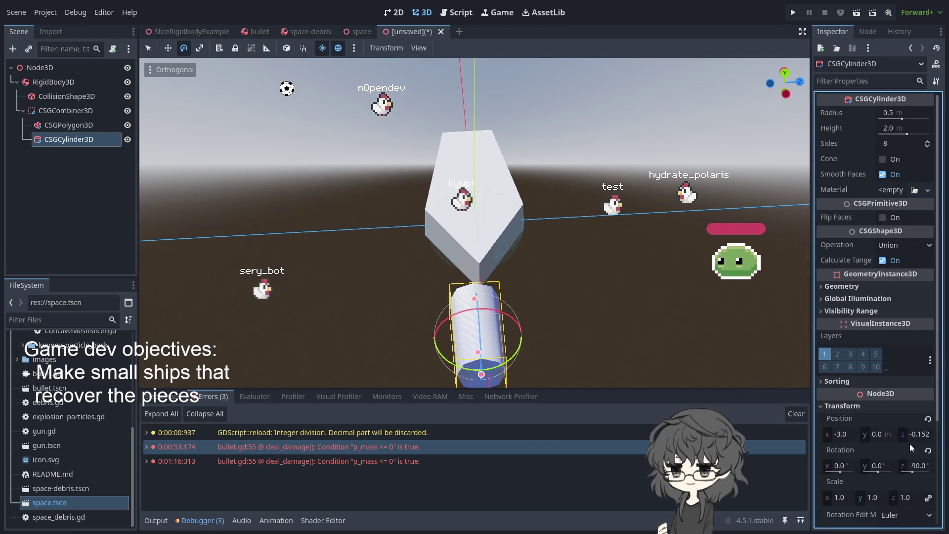
- Set the cylinder's Position z to 0
left_click(923, 435)
type("0")
key("Return")
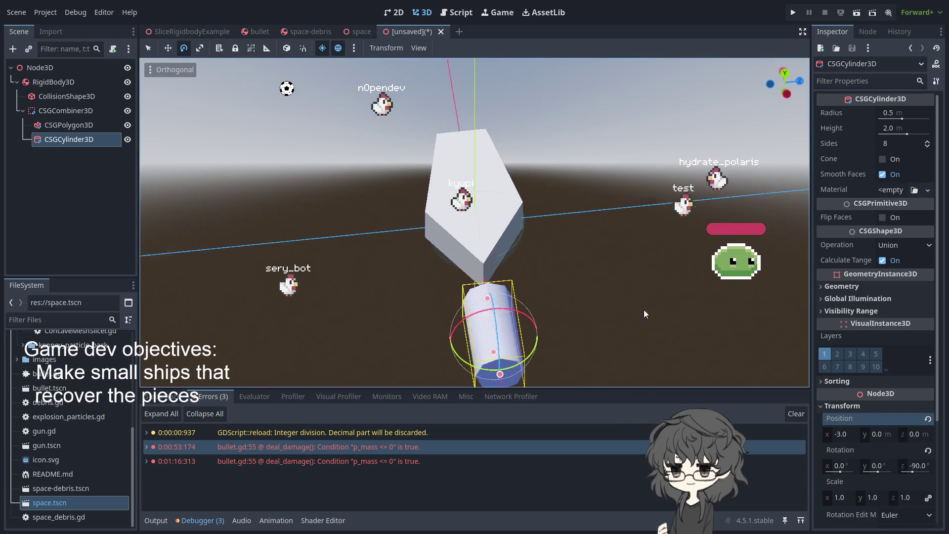
left_click_drag(614, 308, 1, 247)
mouse_move(459, 212)
left_mouse_down()
mouse_move(399, 212)
mouse_move(494, 237)
left_mouse_up()
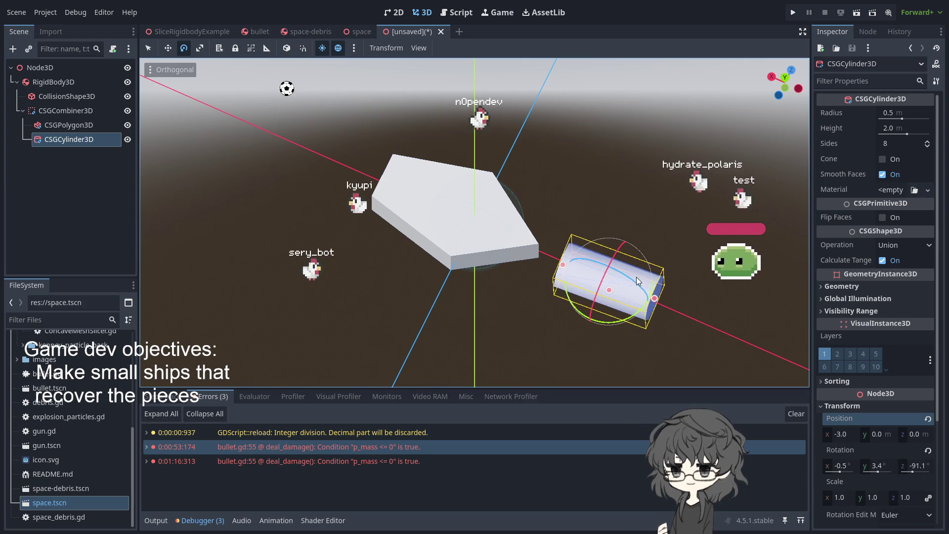
- Move the cylinder onto the hull's rear end and duplicate it
key("g")
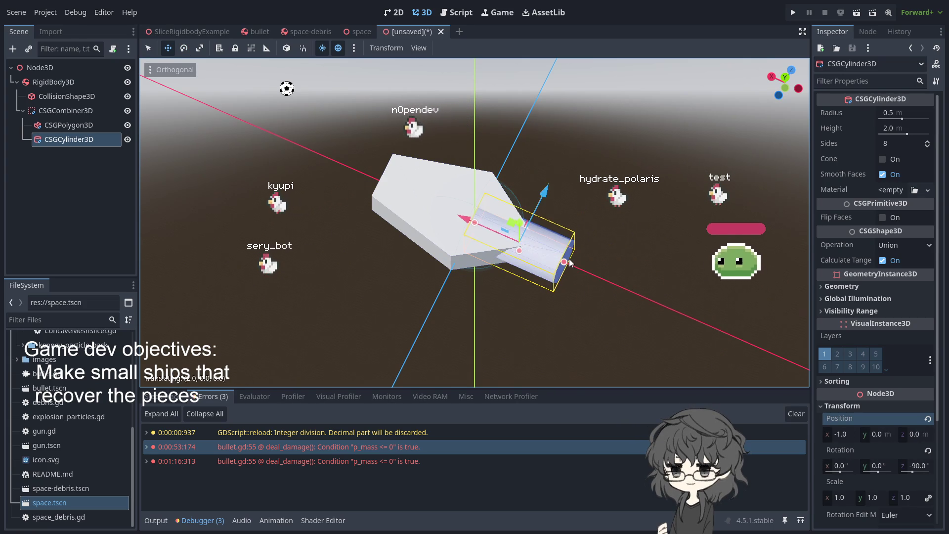
left_click(620, 269)
left_click_drag(619, 269, 481, 252)
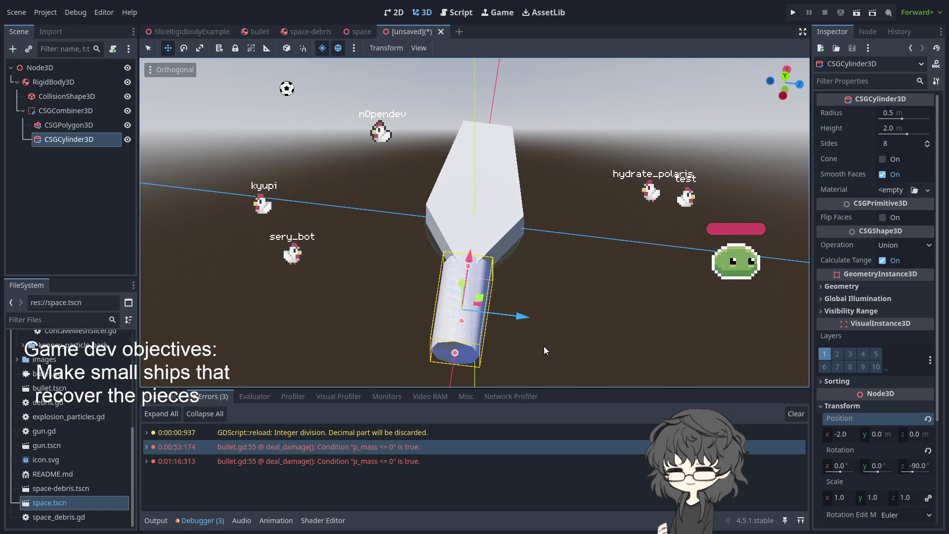
key("ctrl+d")
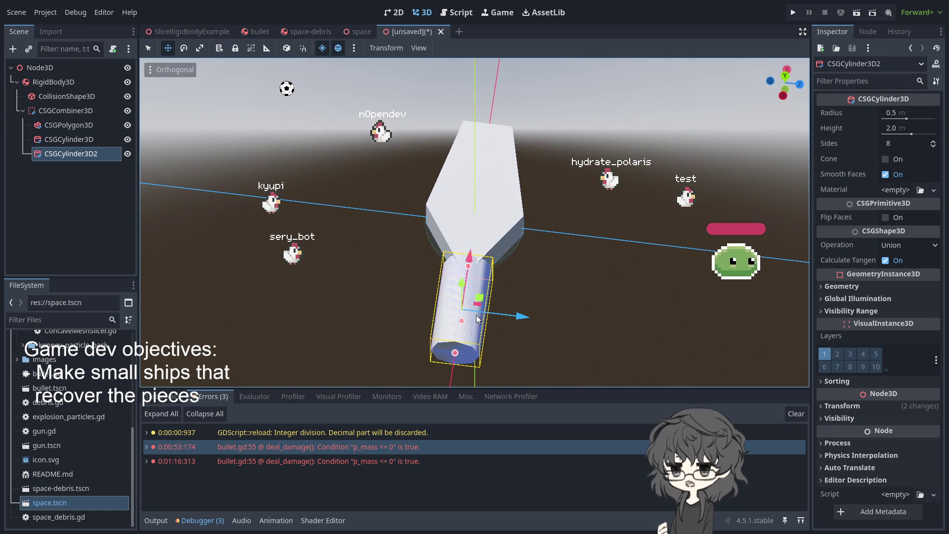
- Place the copy beside the first cylinder, then select both and move them together
left_click_drag(519, 317, 557, 318)
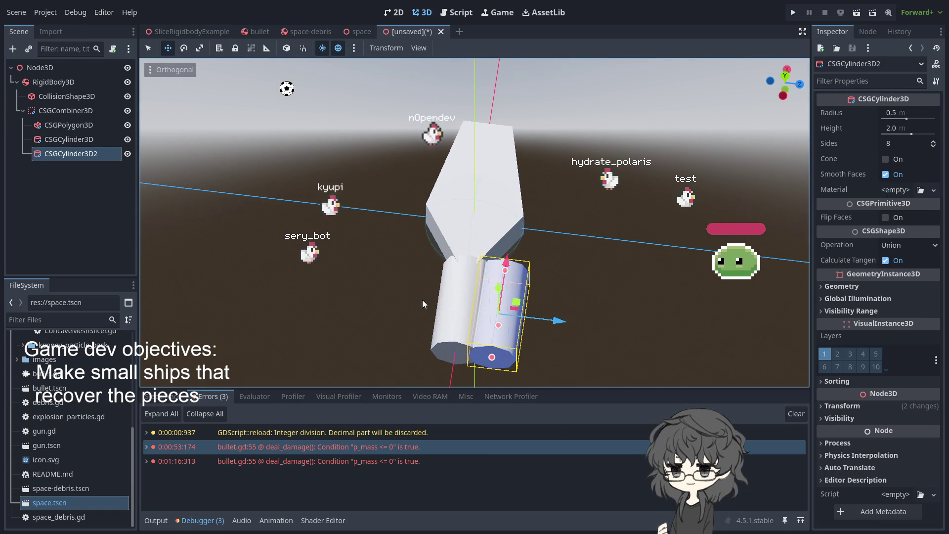
left_click(455, 302)
left_click(449, 307)
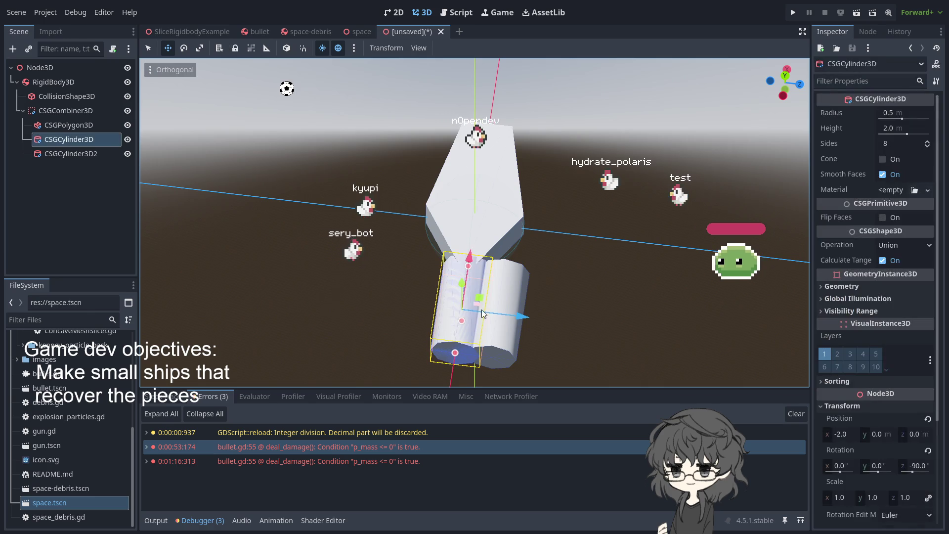
left_click(508, 345)
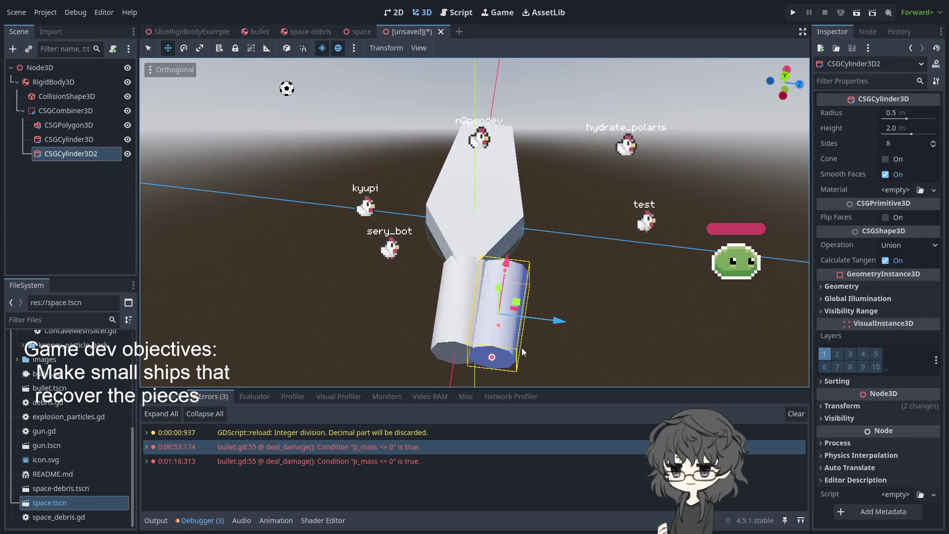
mouse_move(383, 276)
left_mouse_down()
mouse_move(568, 355)
mouse_move(490, 321)
left_mouse_up()
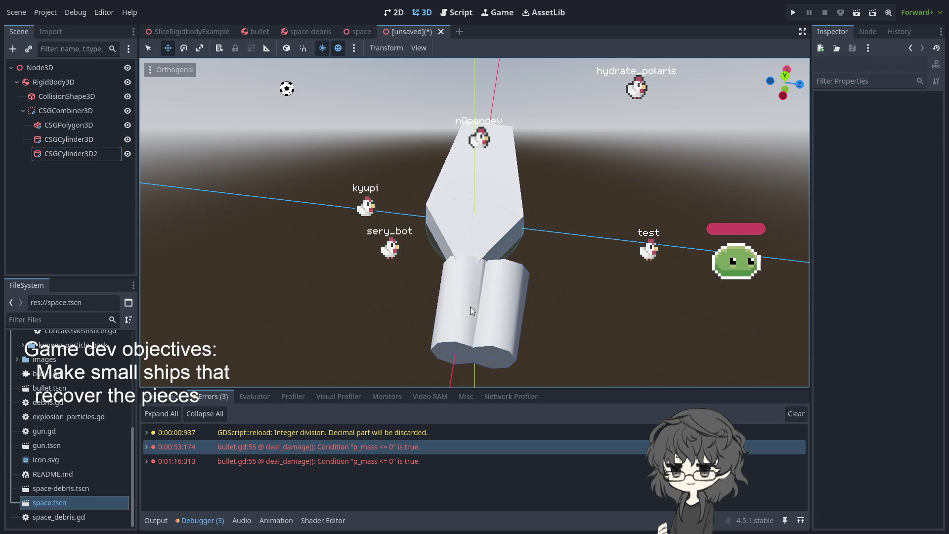
left_click_drag(571, 250, 341, 380)
mouse_move(430, 346)
left_mouse_down()
mouse_move(483, 335)
mouse_move(480, 309)
left_mouse_up()
mouse_move(563, 333)
left_mouse_down()
mouse_move(389, 248)
mouse_move(419, 234)
left_mouse_up()
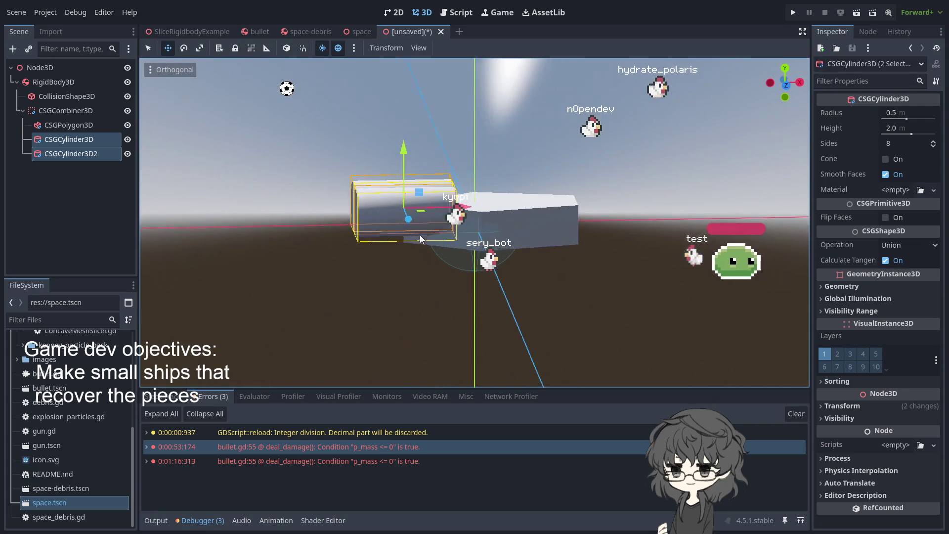
mouse_move(403, 148)
left_mouse_down()
mouse_move(464, 274)
mouse_move(543, 298)
left_mouse_up()
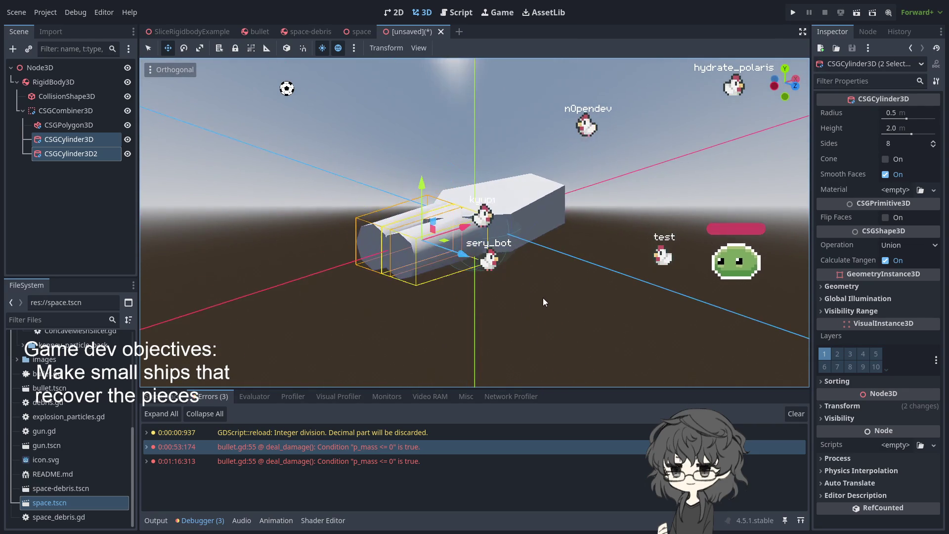
- Give both cylinders radius 0.388 and height 0.726, and move them along X toward the hull
left_click_drag(904, 115, 904, 117)
mouse_move(692, 297)
left_mouse_down()
mouse_move(589, 356)
mouse_move(575, 263)
left_mouse_up()
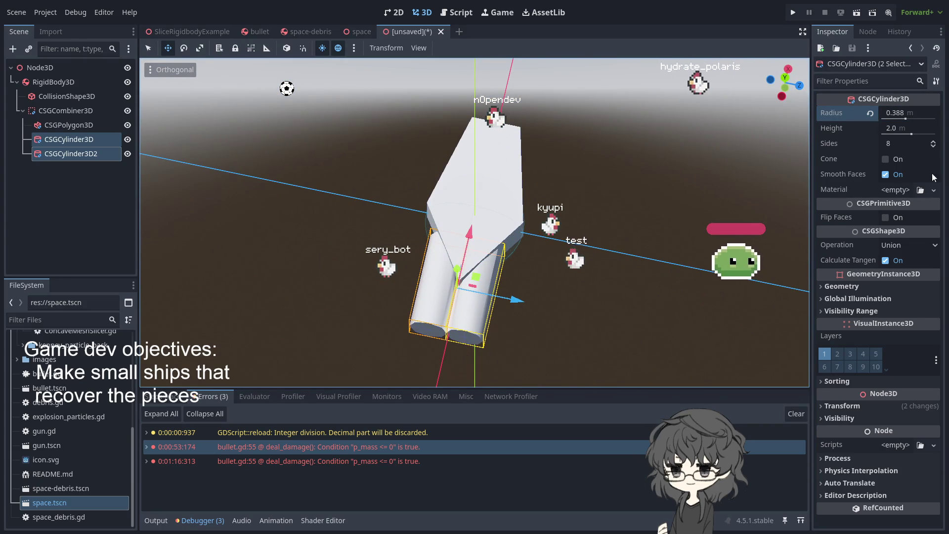
left_click_drag(907, 131, 907, 132)
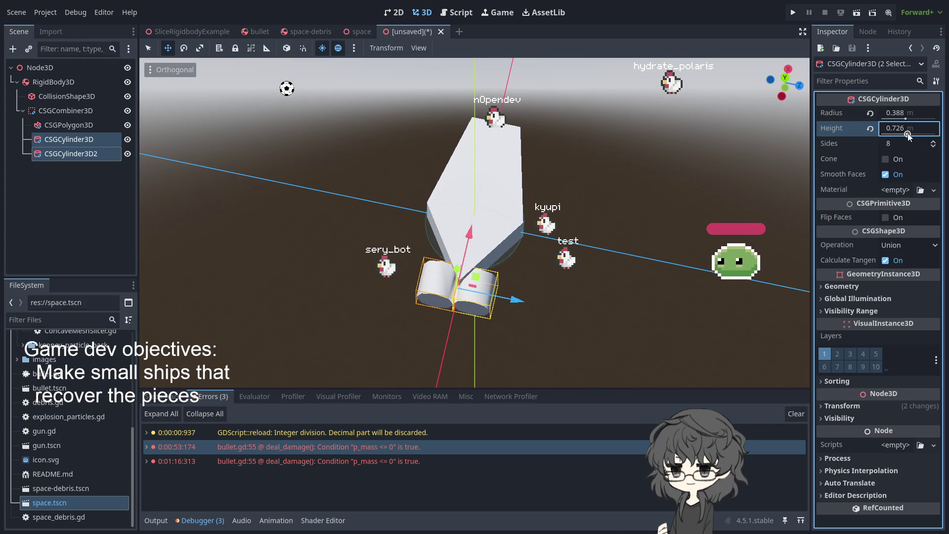
key("g")
key("x")
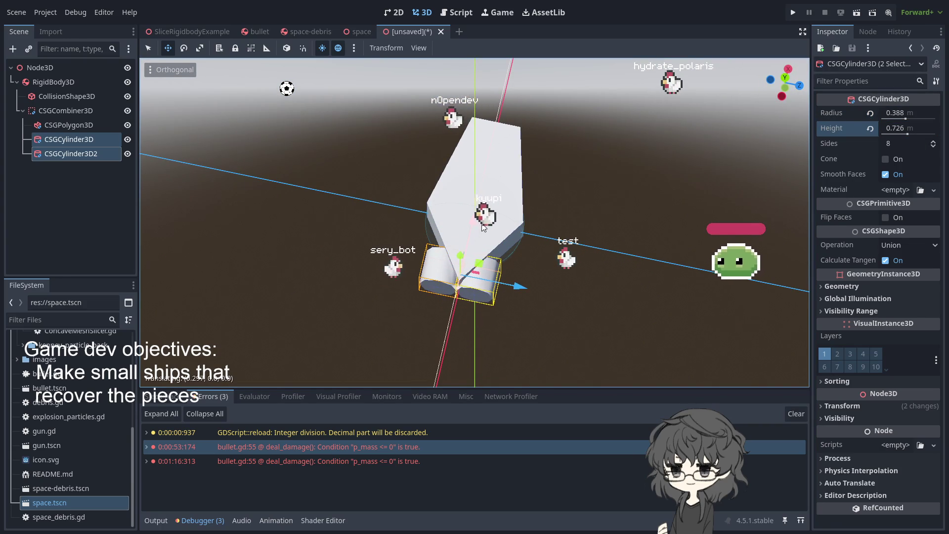
left_click(558, 336)
mouse_move(558, 336)
left_mouse_down()
mouse_move(731, 288)
mouse_move(754, 345)
mouse_move(650, 200)
mouse_move(547, 321)
mouse_move(402, 273)
mouse_move(562, 250)
mouse_move(580, 292)
mouse_move(666, 310)
mouse_move(534, 295)
mouse_move(622, 253)
mouse_move(595, 200)
mouse_move(420, 254)
mouse_move(510, 274)
left_mouse_up()
left_click(70, 140, "shift")
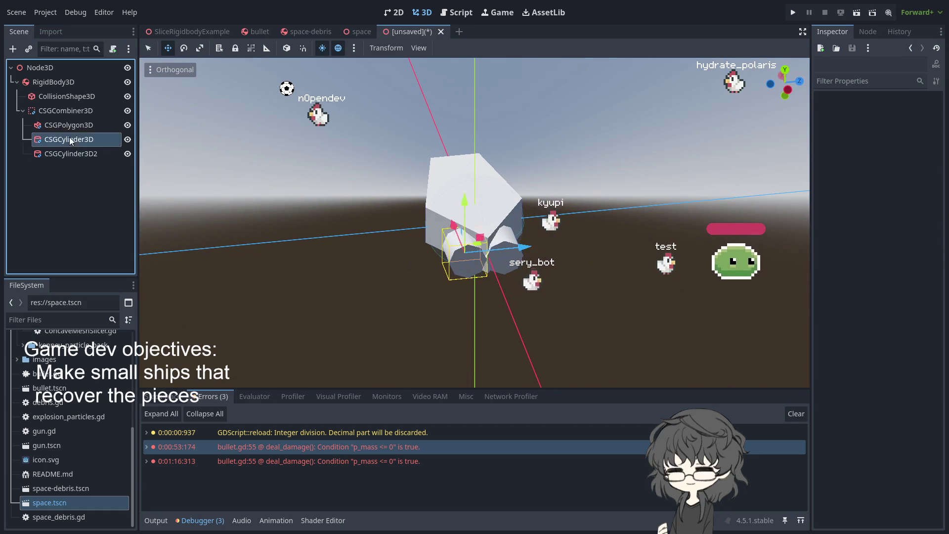
- Nudge both engine cylinders slightly along the Z axis against the hull
mouse_move(484, 195)
left_mouse_down()
mouse_move(542, 203)
mouse_move(536, 179)
mouse_move(497, 149)
mouse_move(473, 156)
left_mouse_up()
left_click_drag(529, 219, 532, 218)
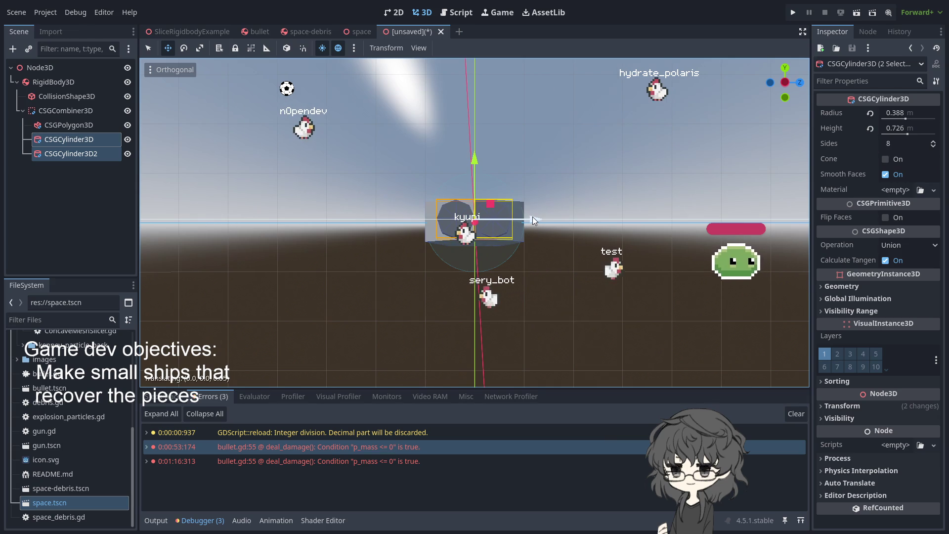
scroll(529, 262, "up", 2)
mouse_move(529, 262)
left_mouse_down()
mouse_move(556, 337)
mouse_move(538, 374)
mouse_move(524, 304)
left_mouse_up()
- Orbit around the ship to inspect the hull and engines from several angles
left_click(623, 264)
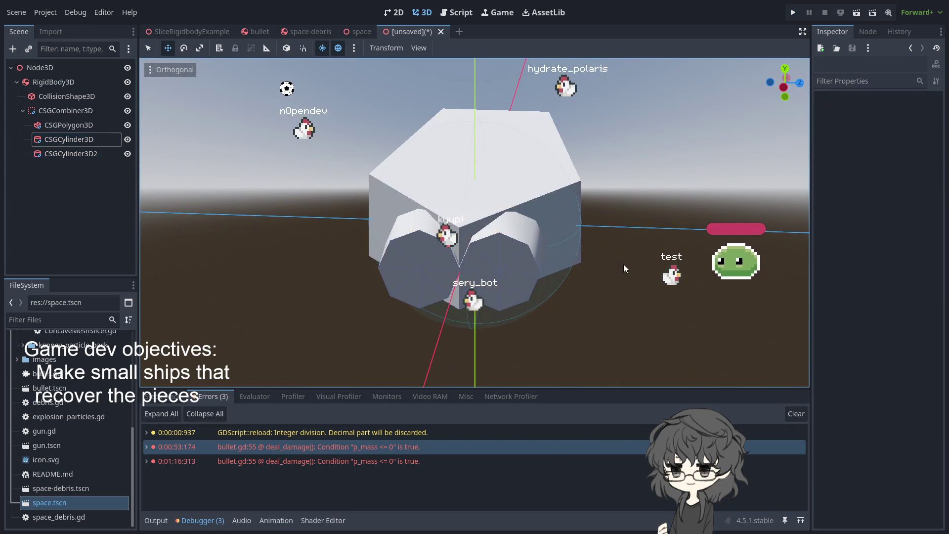
mouse_move(645, 271)
left_mouse_down()
mouse_move(639, 307)
mouse_move(653, 336)
mouse_move(631, 258)
mouse_move(540, 245)
mouse_move(589, 289)
mouse_move(638, 301)
mouse_move(612, 187)
mouse_move(592, 311)
mouse_move(669, 342)
mouse_move(339, 304)
mouse_move(317, 324)
mouse_move(331, 234)
mouse_move(560, 212)
mouse_move(624, 240)
mouse_move(542, 286)
mouse_move(601, 208)
mouse_move(653, 242)
left_mouse_up()
scroll(623, 238, "down", 3)
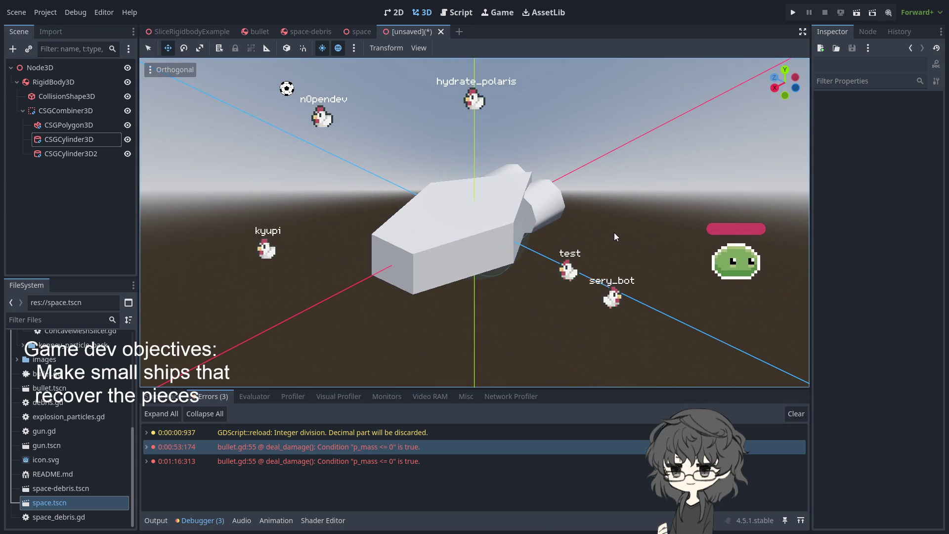
mouse_move(224, 188)
left_mouse_down()
mouse_move(426, 288)
mouse_move(420, 223)
mouse_move(791, 224)
mouse_move(199, 243)
mouse_move(256, 137)
left_mouse_up()
mouse_move(799, 220)
left_mouse_down()
mouse_move(803, 331)
mouse_move(281, 292)
mouse_move(321, 111)
mouse_move(192, 174)
mouse_move(230, 238)
mouse_move(603, 267)
left_mouse_up()
mouse_move(431, 262)
left_mouse_down()
mouse_move(806, 296)
mouse_move(271, 325)
mouse_move(786, 264)
left_mouse_up()
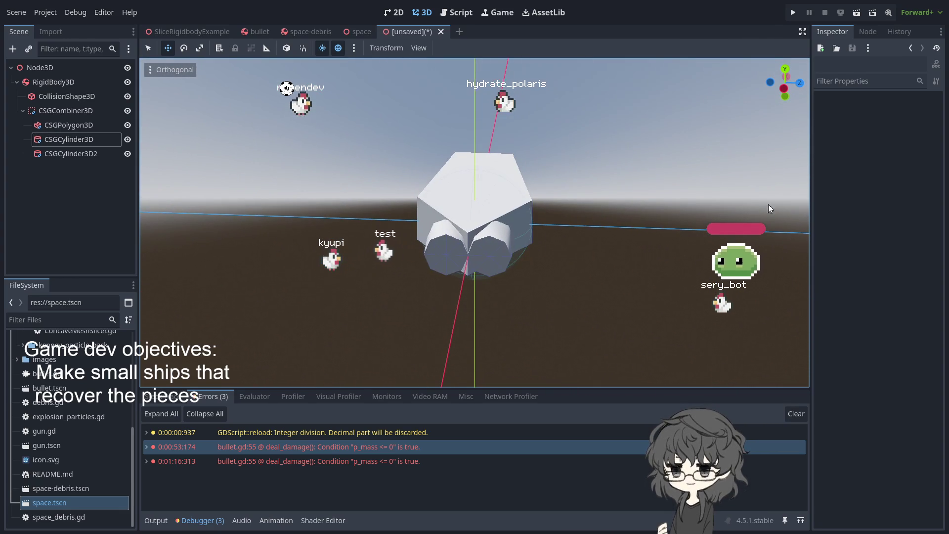
- Duplicate an engine cylinder as CSGCylinder3D3 and move the copy along X
left_click(487, 265)
left_click_drag(576, 249, 580, 336)
key("ctrl+d")
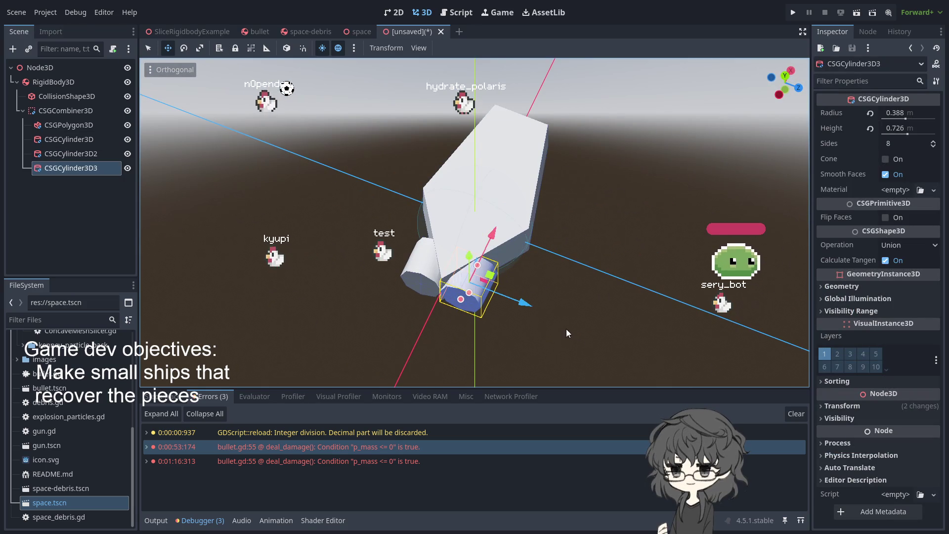
key("g")
key("x")
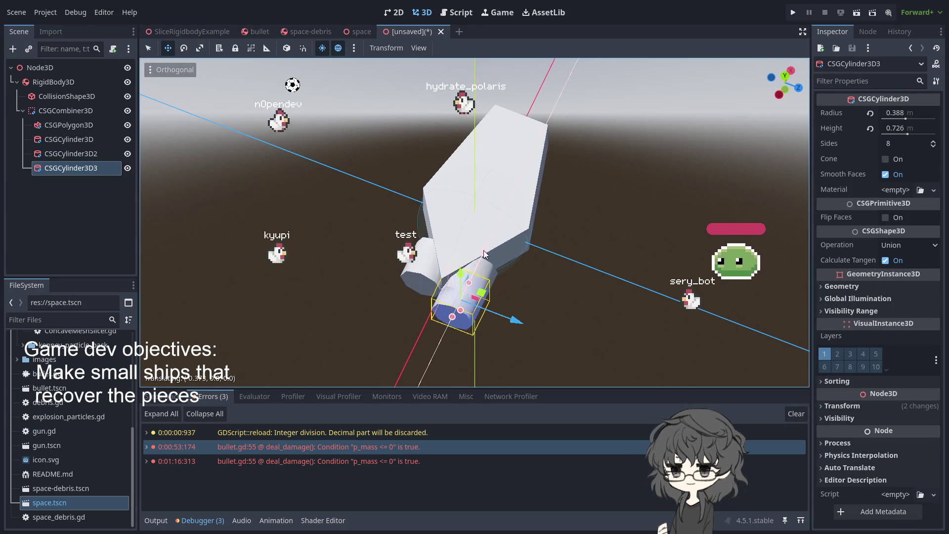
left_click(494, 242)
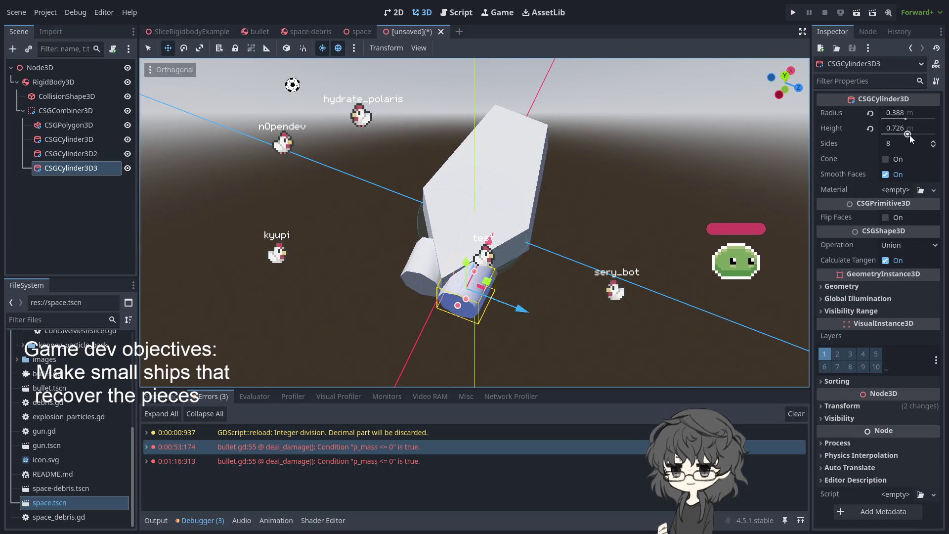
- Reduce CSGCylinder3D3's radius and tick Cone to make it cone-shaped
left_click_drag(904, 118, 905, 119)
mouse_move(618, 277)
left_mouse_down()
mouse_move(627, 211)
mouse_move(618, 199)
left_mouse_up()
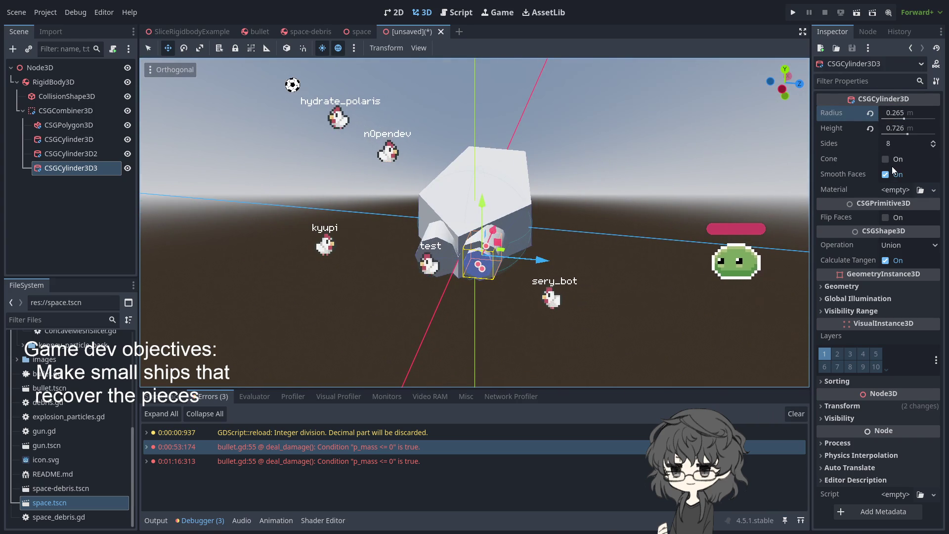
mouse_move(559, 220)
left_mouse_down()
mouse_move(422, 192)
mouse_move(450, 209)
mouse_move(455, 230)
mouse_move(441, 209)
left_mouse_up()
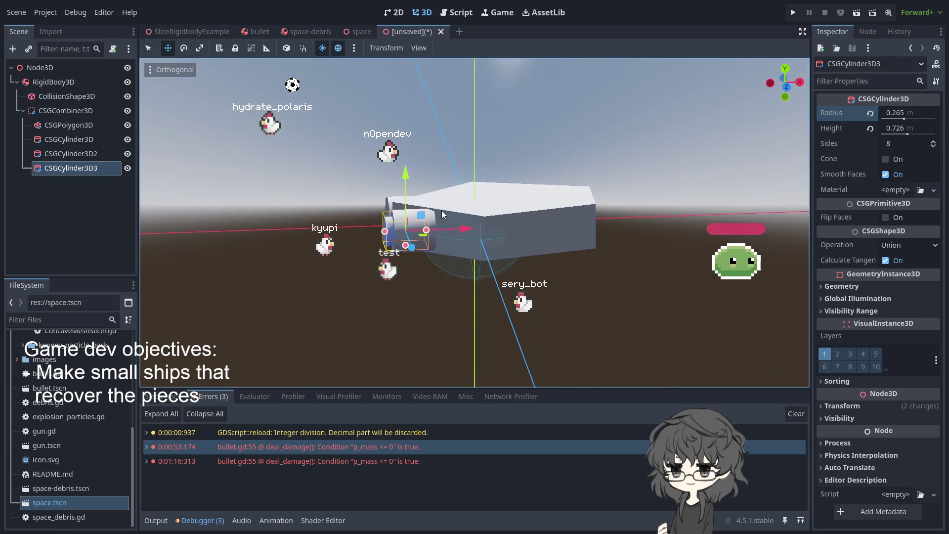
left_click(885, 160)
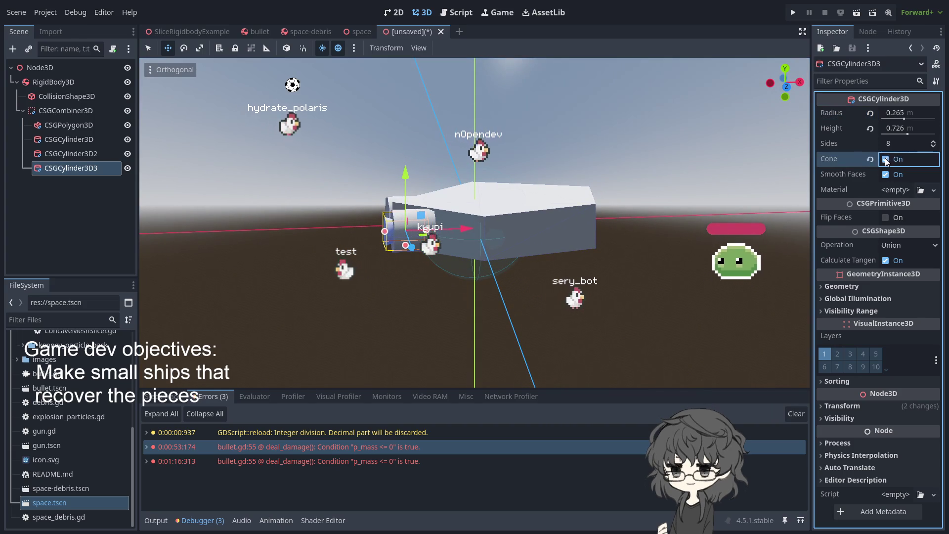
mouse_move(531, 253)
left_mouse_down()
mouse_move(655, 302)
mouse_move(606, 321)
left_mouse_up()
- Delete the original CSGCylinder3D and reselect the CSGCylinder3D3 cone
left_click(590, 322)
scroll(590, 322, "up", 3)
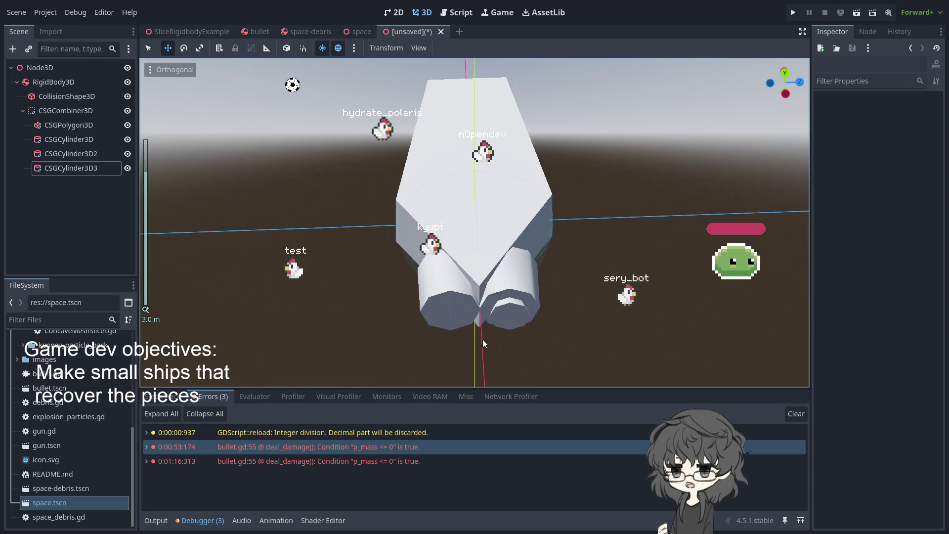
left_click(429, 303)
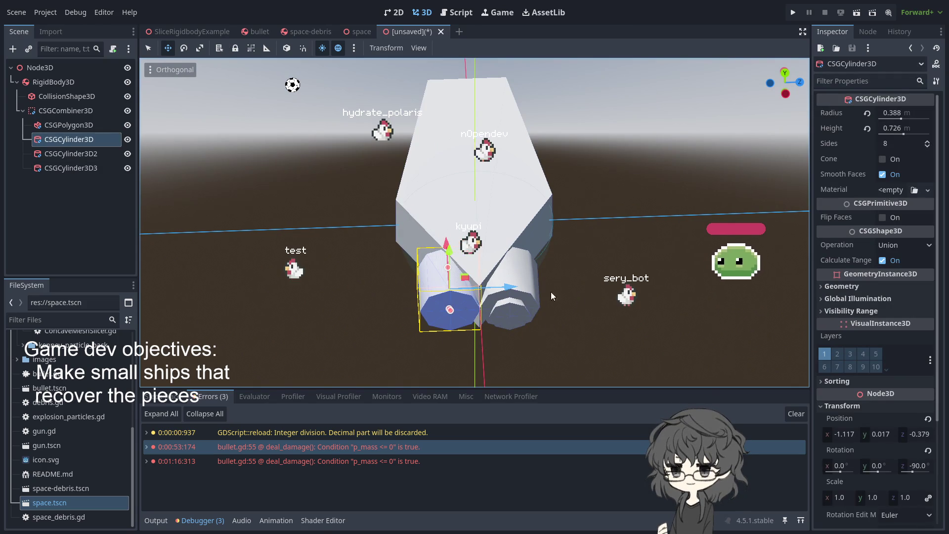
key("Delete")
mouse_move(169, 288)
left_mouse_down()
mouse_move(406, 242)
mouse_move(418, 252)
left_mouse_up()
scroll(357, 252, "up", 2)
left_click(439, 256)
left_click_drag(570, 294, 489, 345)
scroll(489, 345, "up", 2)
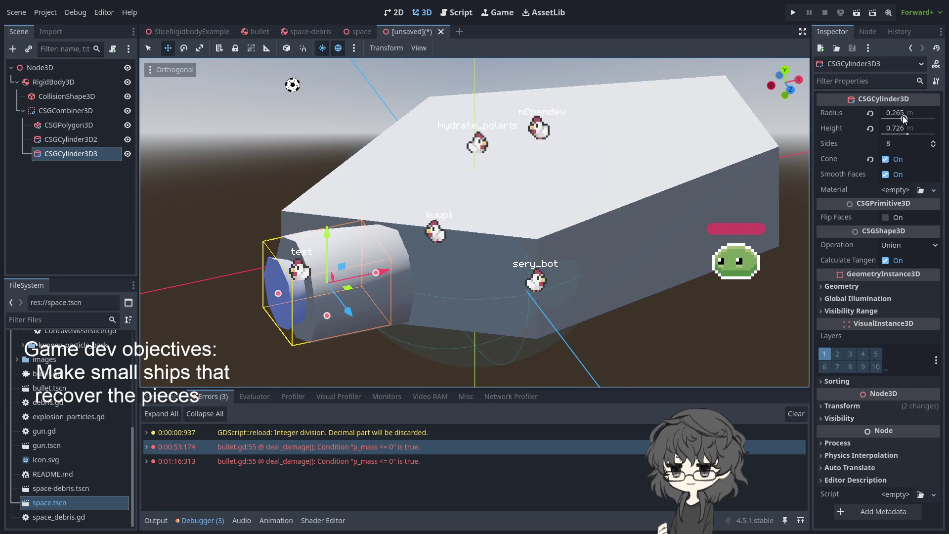
- Set the cone's radius to 0.341; nest it under CSGCylinder3D2, which goes under the CSGPolygon3D hull
left_click_drag(904, 119, 905, 120)
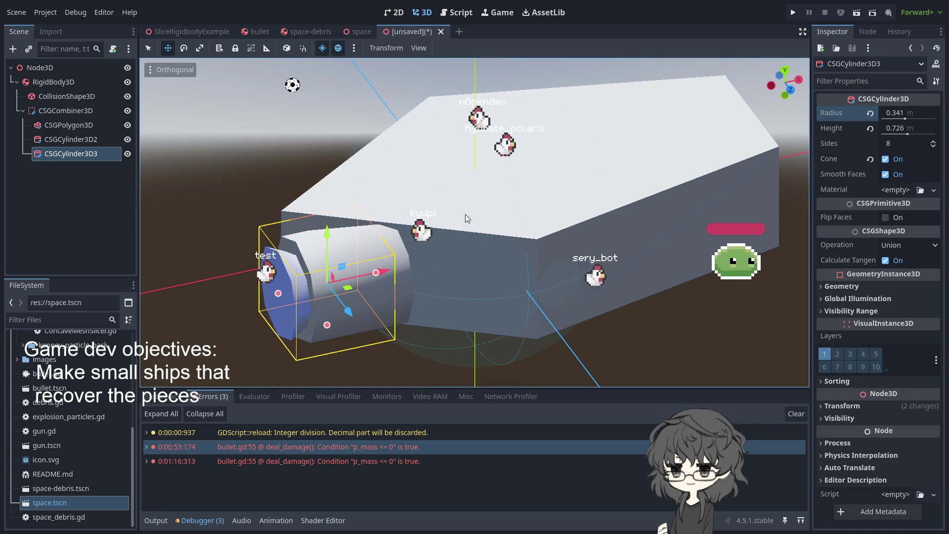
left_click(281, 139)
mouse_move(281, 139)
left_mouse_down()
mouse_move(423, 155)
mouse_move(488, 134)
mouse_move(447, 150)
left_mouse_up()
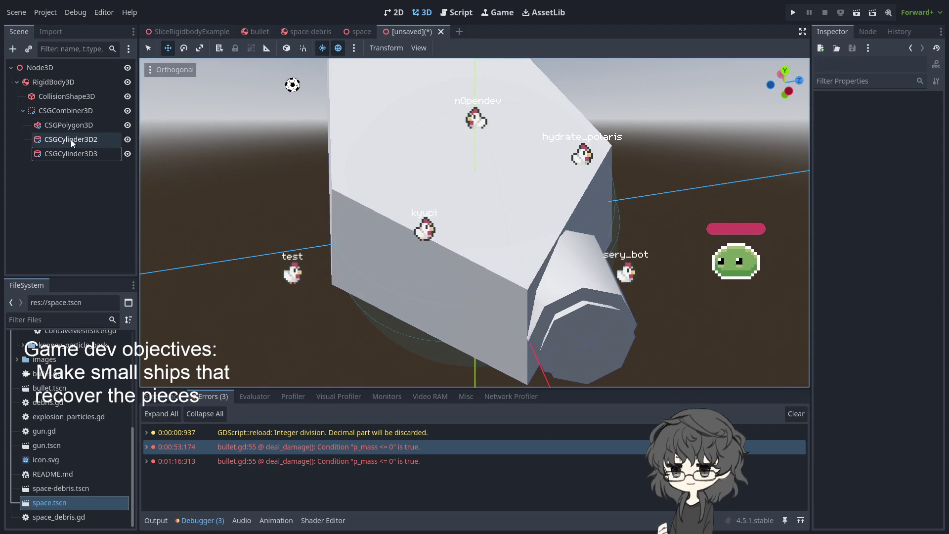
mouse_move(71, 141)
left_mouse_down()
mouse_move(63, 157)
mouse_move(70, 138)
left_mouse_up()
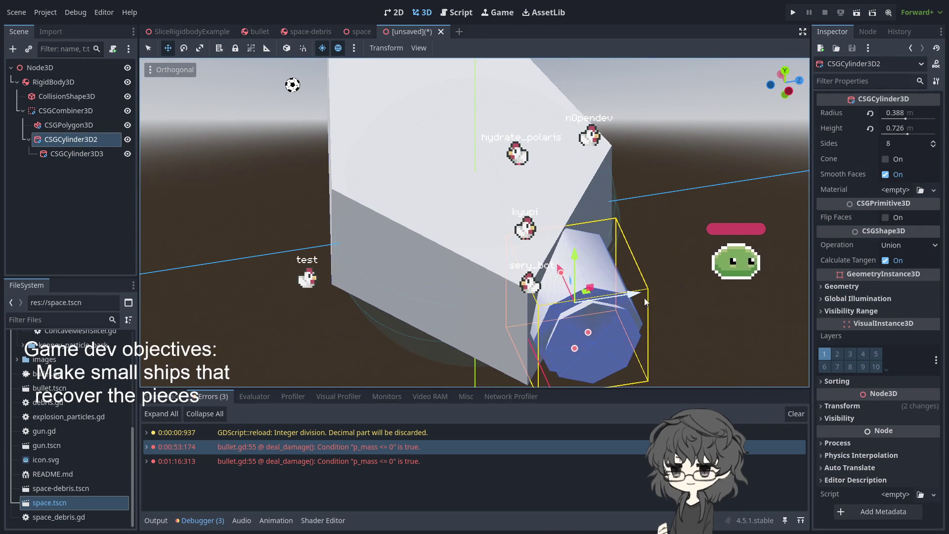
left_click(682, 296)
mouse_move(681, 295)
left_mouse_down()
mouse_move(499, 286)
mouse_move(550, 247)
mouse_move(660, 269)
mouse_move(674, 283)
left_mouse_up()
left_click_drag(67, 141, 68, 129)
left_click(689, 276)
mouse_move(690, 276)
left_mouse_down()
mouse_move(445, 275)
mouse_move(442, 348)
mouse_move(684, 267)
mouse_move(645, 275)
mouse_move(684, 316)
mouse_move(767, 316)
mouse_move(506, 233)
mouse_move(367, 207)
mouse_move(406, 179)
mouse_move(595, 278)
left_mouse_up()
- Duplicate the cone as CSGCylinder3D4, shift it slightly along X and set Operation to Subtraction
left_click(557, 349)
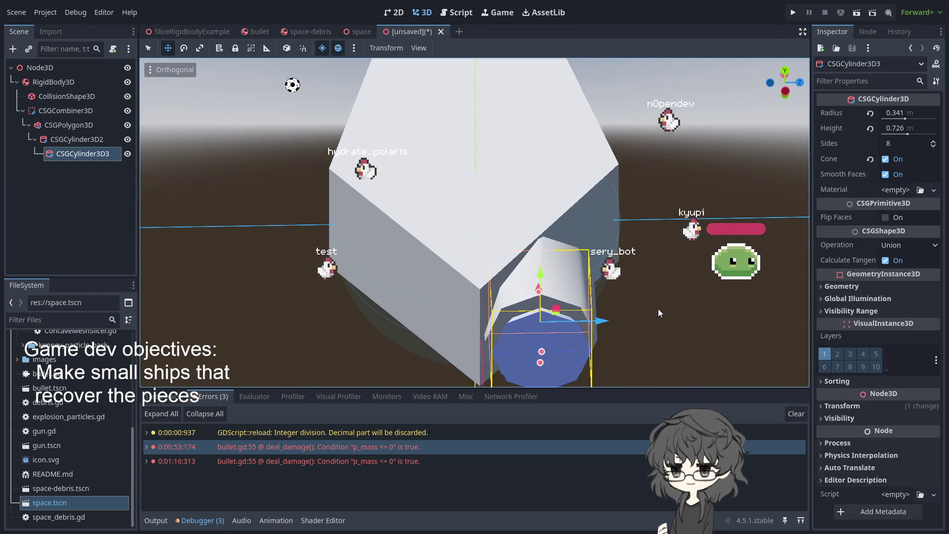
left_click_drag(673, 303, 517, 313)
mouse_move(444, 298)
left_mouse_down()
mouse_move(444, 208)
mouse_move(650, 237)
mouse_move(486, 286)
left_mouse_up()
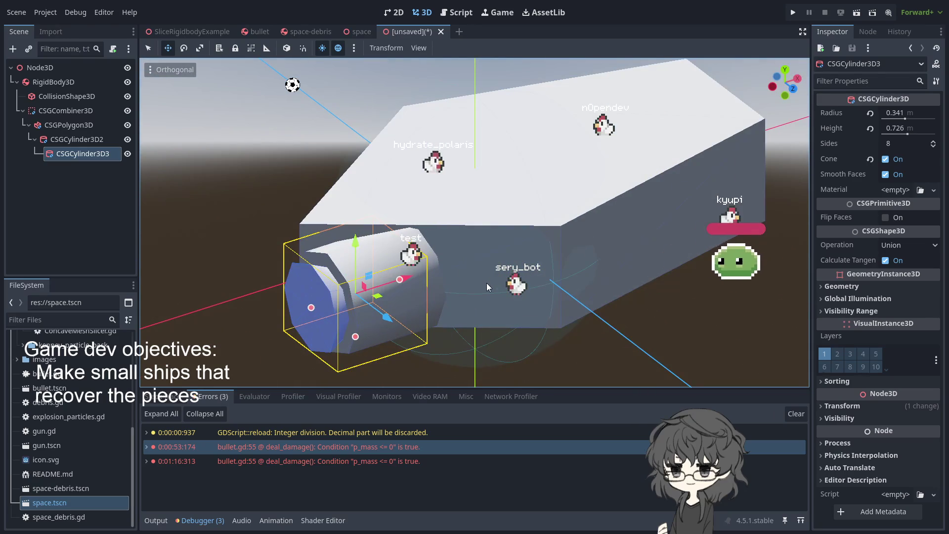
key("ctrl+d")
left_click(94, 168)
left_click_drag(410, 276, 396, 278)
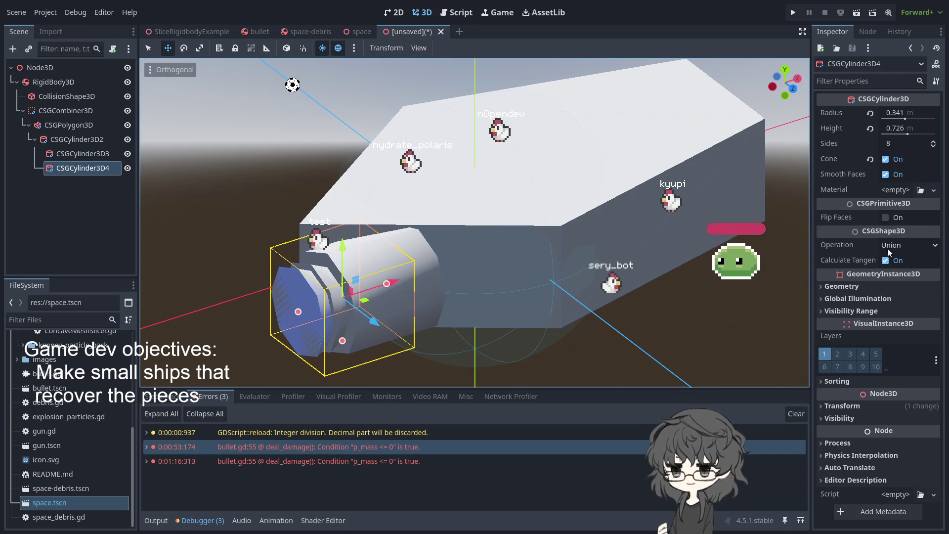
left_click(917, 247)
left_click(906, 284)
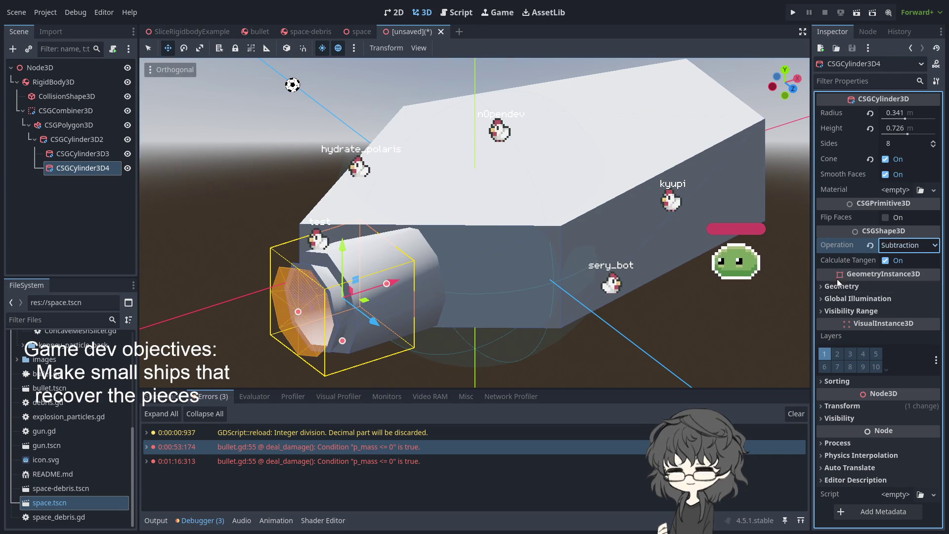
- Rotate CSGCylinder3D2 a few degrees where it meets the back of the hull
left_click(617, 331)
mouse_move(687, 295)
left_mouse_down()
mouse_move(767, 269)
mouse_move(784, 223)
mouse_move(688, 236)
mouse_move(591, 307)
mouse_move(672, 371)
mouse_move(757, 303)
mouse_move(606, 179)
mouse_move(485, 318)
mouse_move(633, 277)
mouse_move(685, 348)
mouse_move(663, 260)
mouse_move(678, 256)
left_mouse_up()
mouse_move(579, 244)
left_mouse_down()
mouse_move(422, 315)
mouse_move(483, 288)
mouse_move(510, 292)
mouse_move(361, 256)
mouse_move(445, 225)
mouse_move(538, 279)
mouse_move(503, 215)
mouse_move(514, 274)
mouse_move(475, 233)
mouse_move(312, 249)
mouse_move(504, 250)
mouse_move(552, 281)
mouse_move(467, 275)
mouse_move(376, 297)
mouse_move(457, 283)
mouse_move(561, 295)
mouse_move(524, 292)
left_mouse_up()
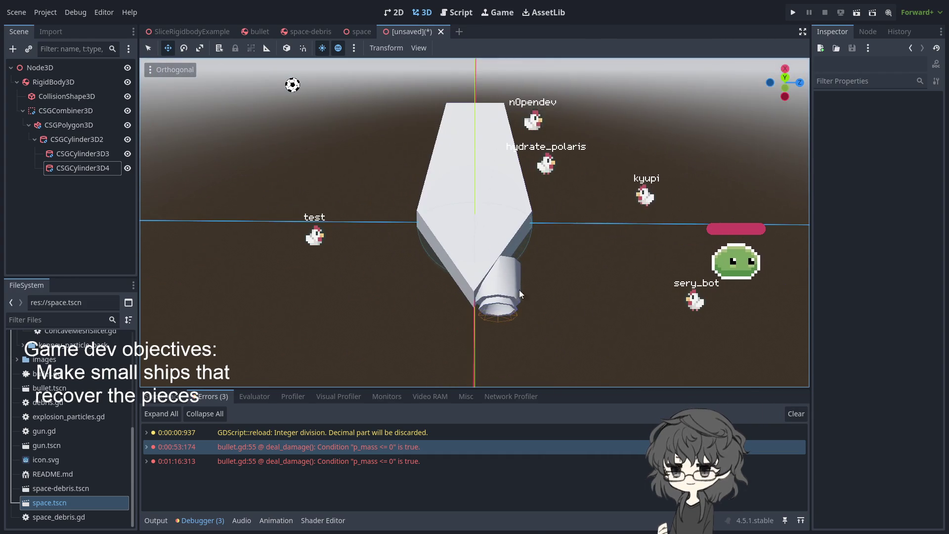
left_click(508, 282)
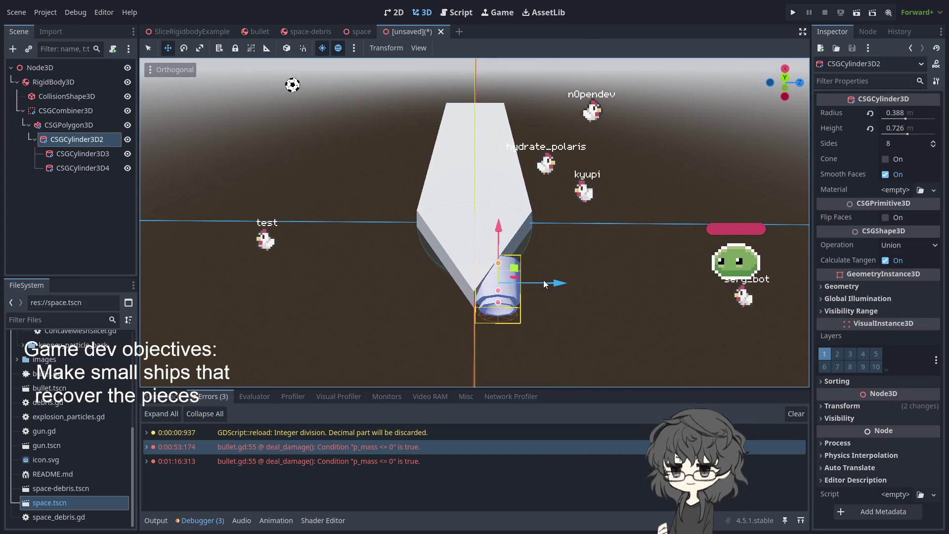
key("e")
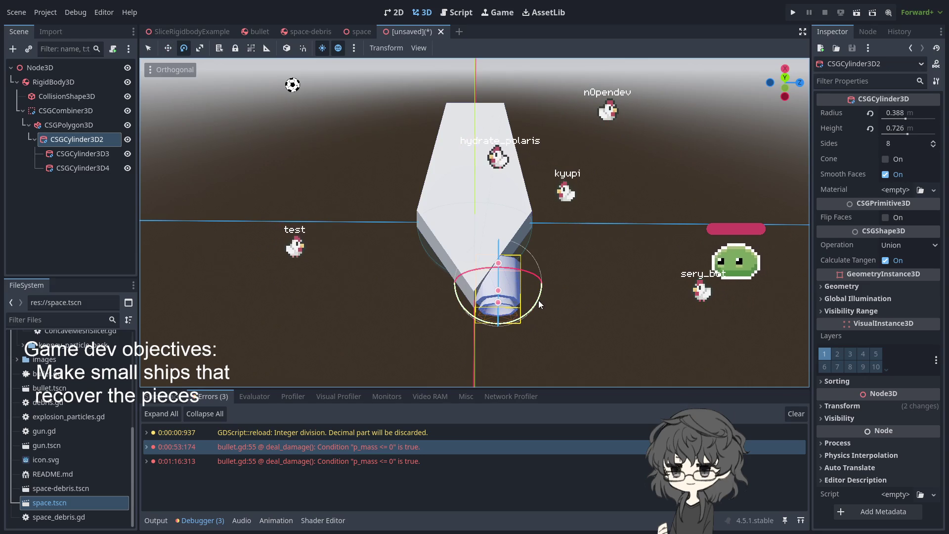
mouse_move(541, 303)
left_mouse_down()
mouse_move(426, 191)
mouse_move(541, 316)
mouse_move(576, 325)
mouse_move(398, 269)
mouse_move(391, 292)
left_mouse_up()
scroll(399, 269, "up", 5)
left_click(388, 337)
left_click(379, 238)
- Drag CSGCylinder3D2's height handle to stretch the engine tube to 1.168 m
left_click(398, 253)
left_click(385, 248)
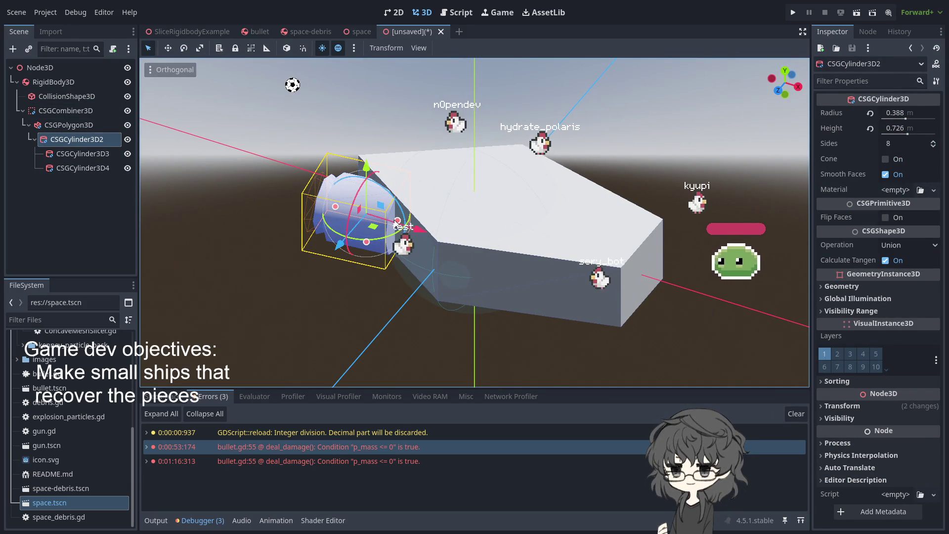
left_click_drag(398, 220, 409, 218)
left_click_drag(335, 208, 327, 218)
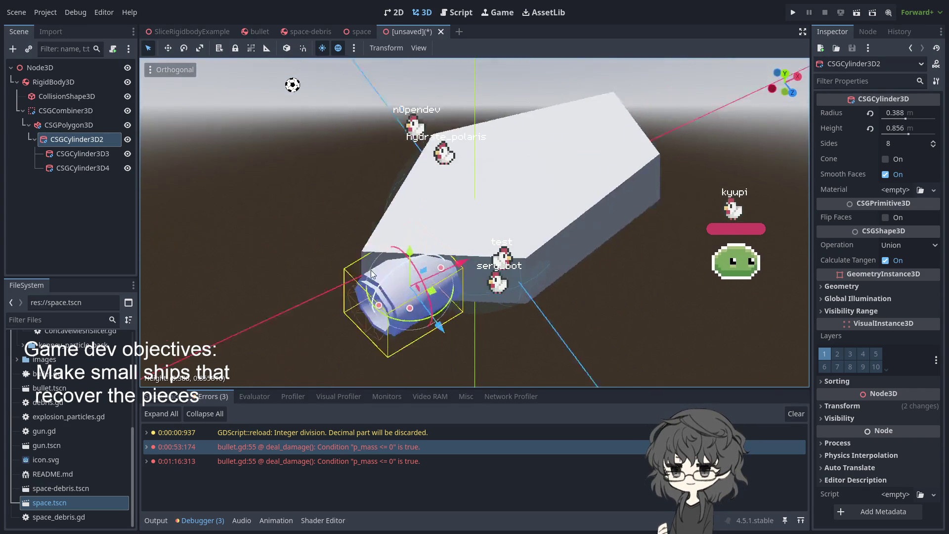
mouse_move(314, 295)
left_mouse_down()
mouse_move(450, 269)
mouse_move(426, 242)
mouse_move(440, 242)
mouse_move(405, 296)
mouse_move(453, 251)
left_mouse_up()
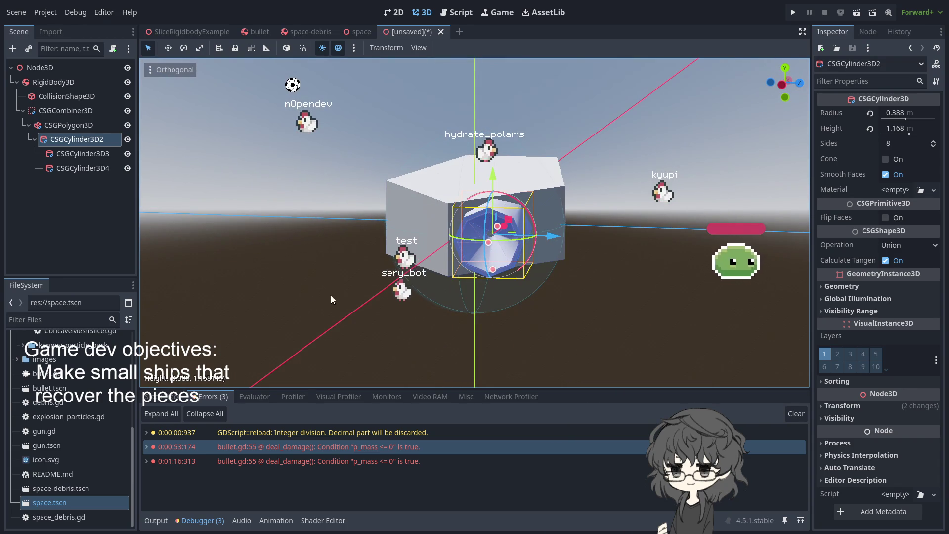
left_click(81, 147)
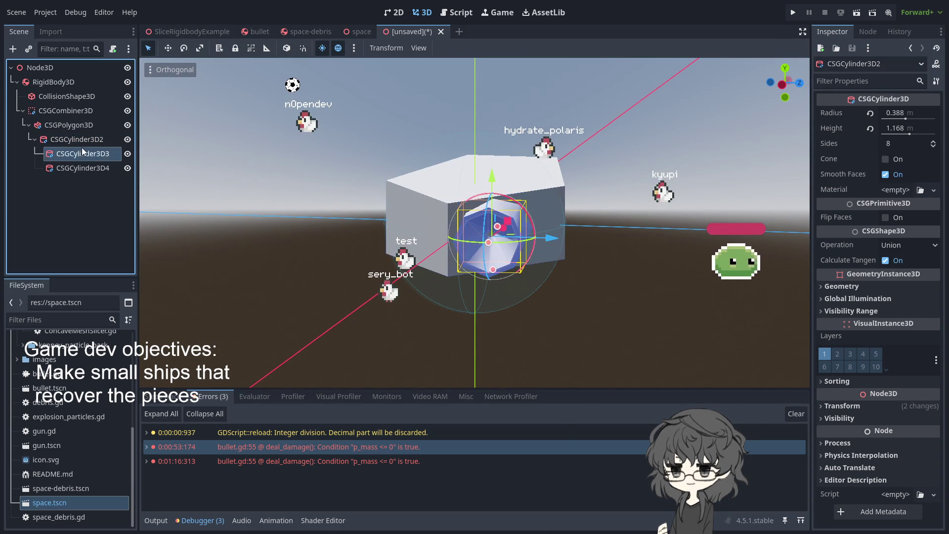
- Make CSGCylinder3D4 a child of CSGCylinder3D3 and slide the cone out along X
left_click_drag(376, 292, 416, 281)
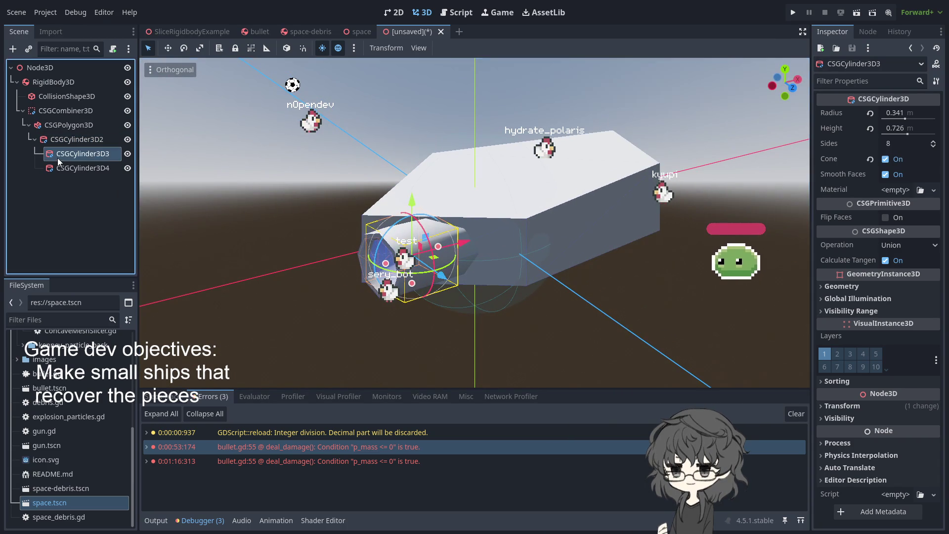
left_click(69, 168)
left_click_drag(78, 173, 82, 154)
mouse_move(464, 244)
left_mouse_down()
mouse_move(442, 248)
mouse_move(450, 239)
left_mouse_up()
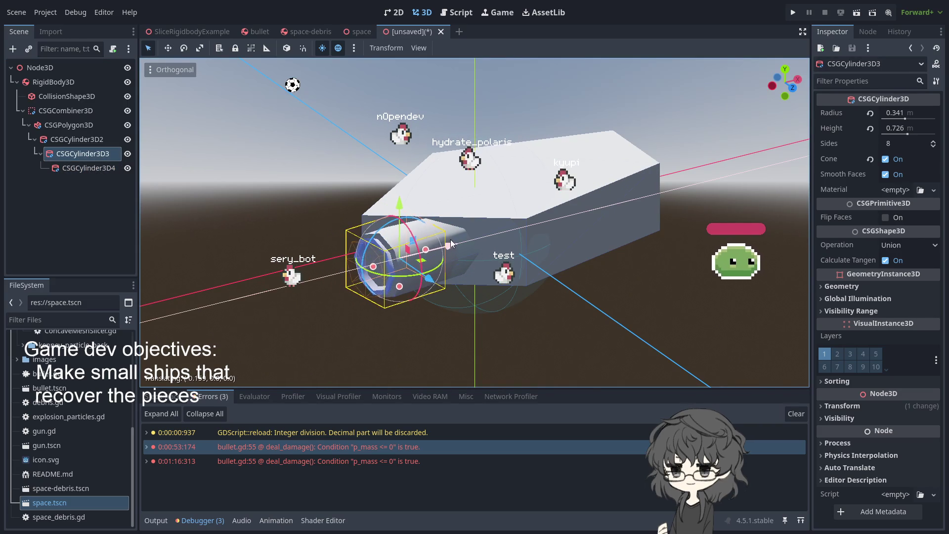
- Rearrange CSGCylinder3D4 in the Scene tree, ending back below CSGCylinder3D3
left_click(327, 316)
mouse_move(327, 315)
left_mouse_down()
mouse_move(568, 314)
mouse_move(549, 267)
mouse_move(504, 307)
mouse_move(331, 242)
left_mouse_up()
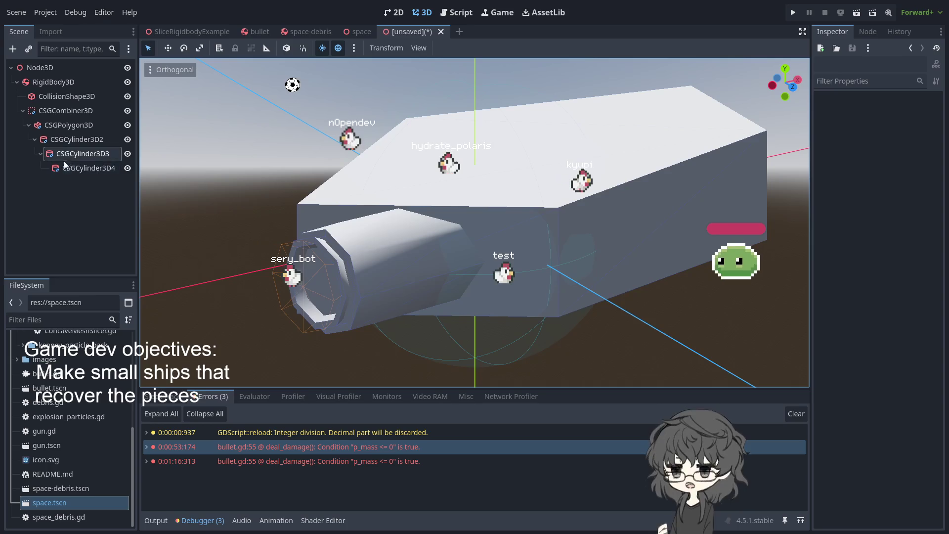
left_click(84, 167)
left_click_drag(84, 167, 83, 153)
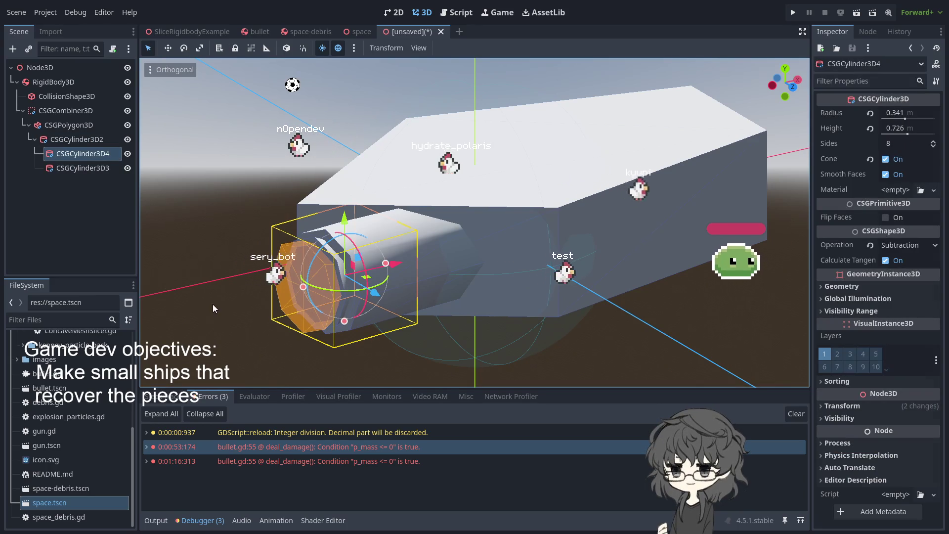
left_click(213, 297)
left_click_drag(218, 230, 304, 242)
left_click(75, 153)
left_click_drag(76, 152, 73, 171)
left_click(259, 245)
mouse_move(350, 298)
left_mouse_down()
mouse_move(198, 267)
mouse_move(321, 274)
mouse_move(348, 248)
mouse_move(257, 295)
mouse_move(192, 272)
mouse_move(323, 263)
mouse_move(401, 276)
mouse_move(502, 256)
mouse_move(508, 284)
left_mouse_up()
mouse_move(346, 237)
left_mouse_down()
mouse_move(381, 232)
mouse_move(292, 234)
mouse_move(208, 255)
left_mouse_up()
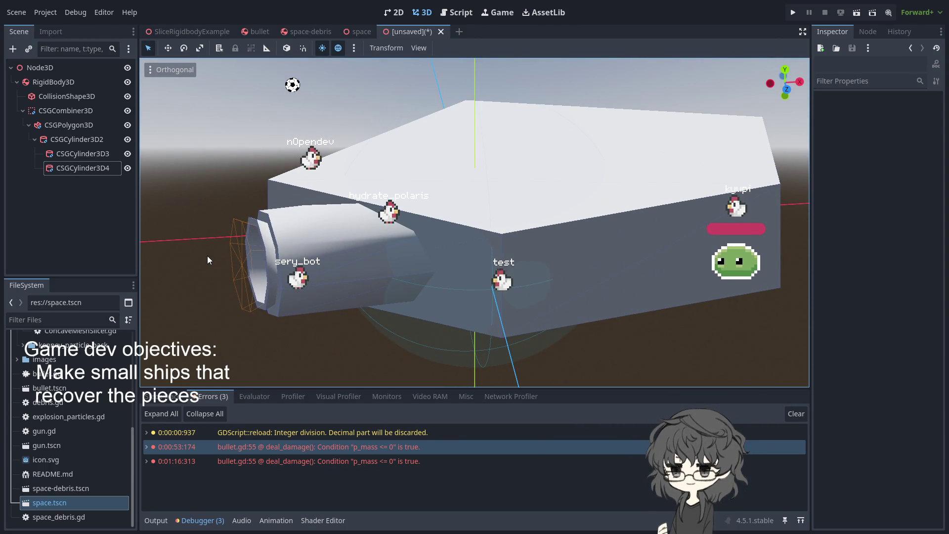
mouse_move(304, 241)
left_mouse_down()
mouse_move(434, 255)
mouse_move(459, 195)
mouse_move(298, 202)
mouse_move(287, 230)
mouse_move(275, 223)
left_mouse_up()
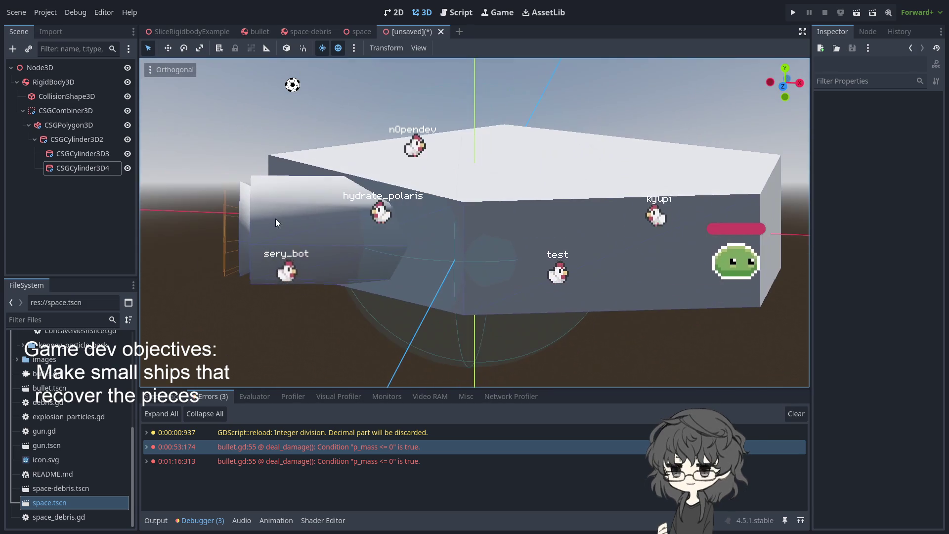
- Slide the CSGCylinder3D3 cone further out along X and inspect the nozzle from behind
left_click(69, 154)
left_click_drag(352, 231, 346, 232)
mouse_move(196, 289)
left_mouse_down()
mouse_move(342, 267)
mouse_move(349, 298)
mouse_move(429, 338)
mouse_move(422, 281)
mouse_move(482, 326)
mouse_move(470, 321)
left_mouse_up()
left_click(82, 167)
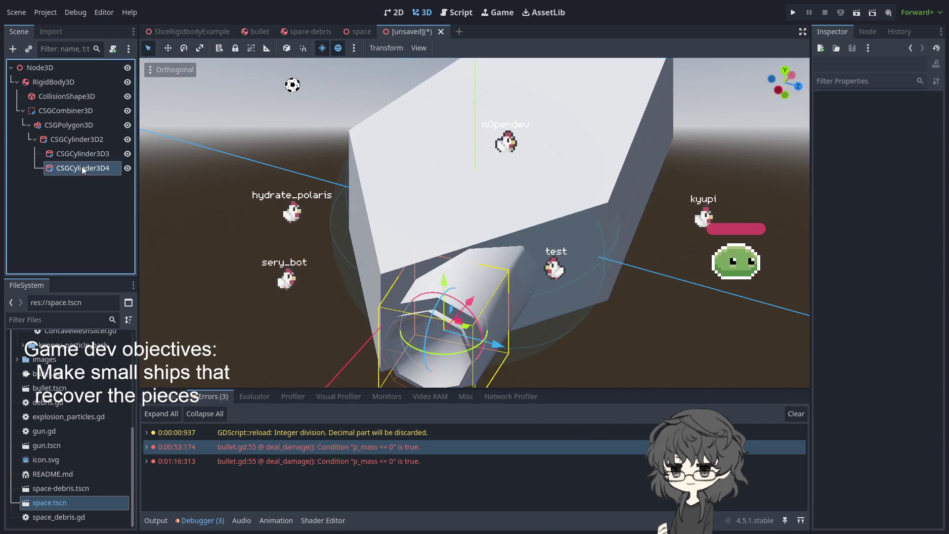
mouse_move(355, 239)
left_mouse_down()
mouse_move(330, 262)
mouse_move(333, 243)
mouse_move(324, 242)
left_mouse_up()
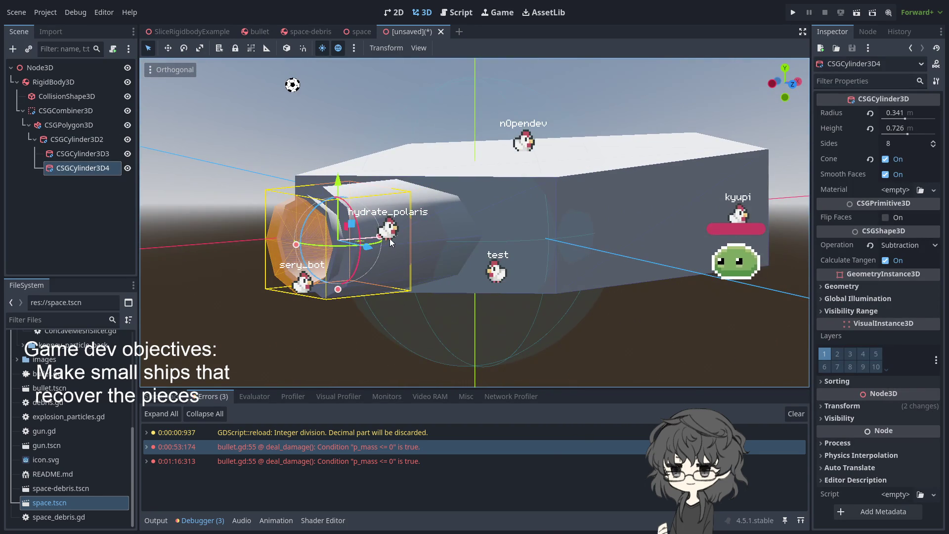
left_click(219, 239)
mouse_move(218, 239)
left_mouse_down()
mouse_move(352, 237)
mouse_move(403, 316)
mouse_move(360, 281)
mouse_move(443, 367)
mouse_move(556, 308)
mouse_move(363, 225)
mouse_move(472, 307)
mouse_move(524, 314)
left_mouse_up()
left_click(521, 313)
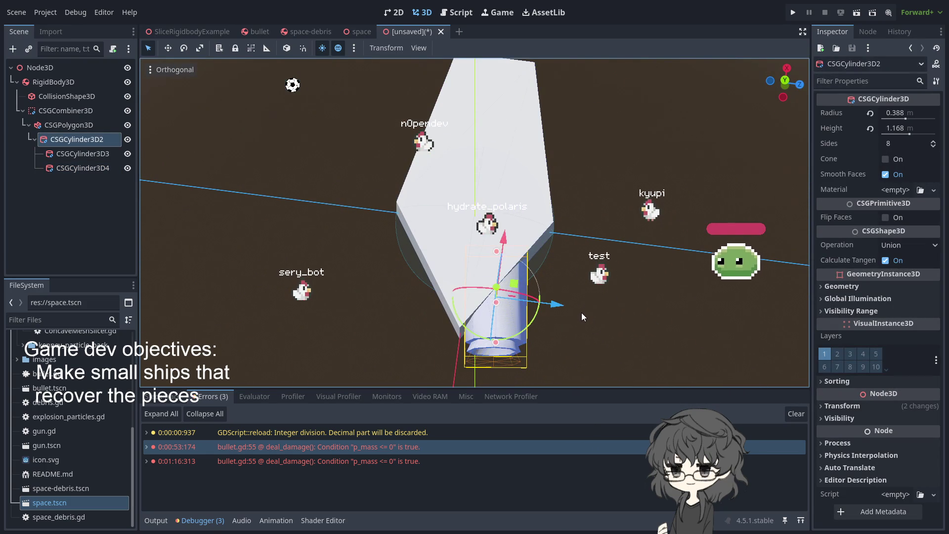
- Duplicate the engine tube with its cone and cutter, and set the copy's Position Z to 0.409
key("ctrl+d")
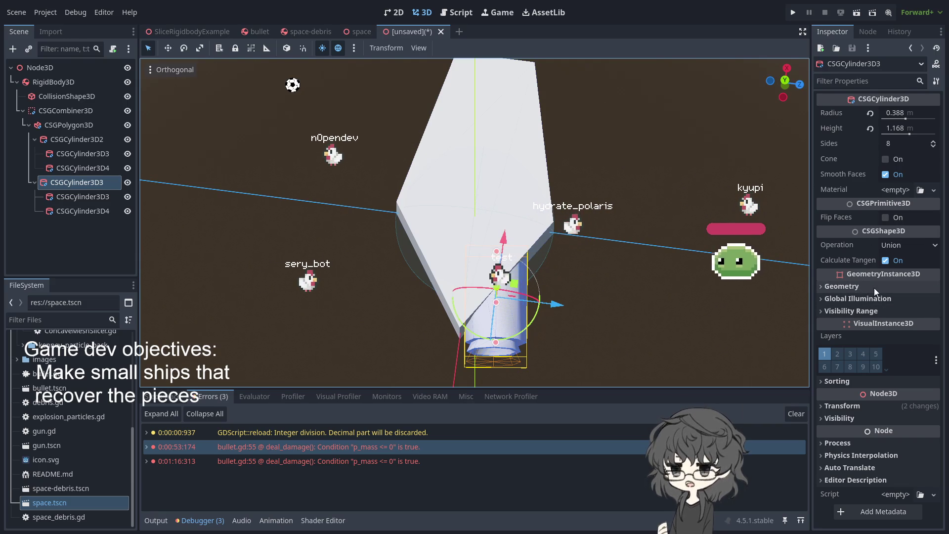
left_click(842, 406)
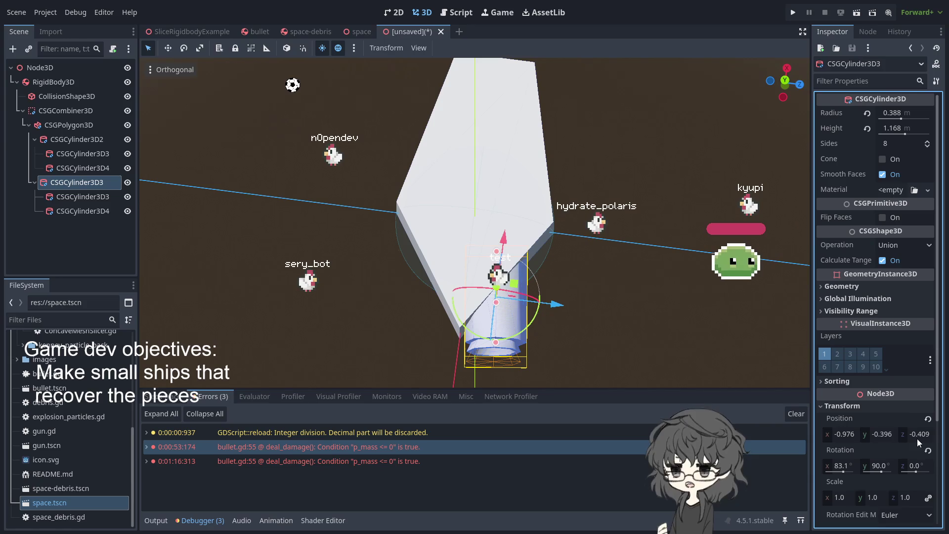
left_click(920, 435)
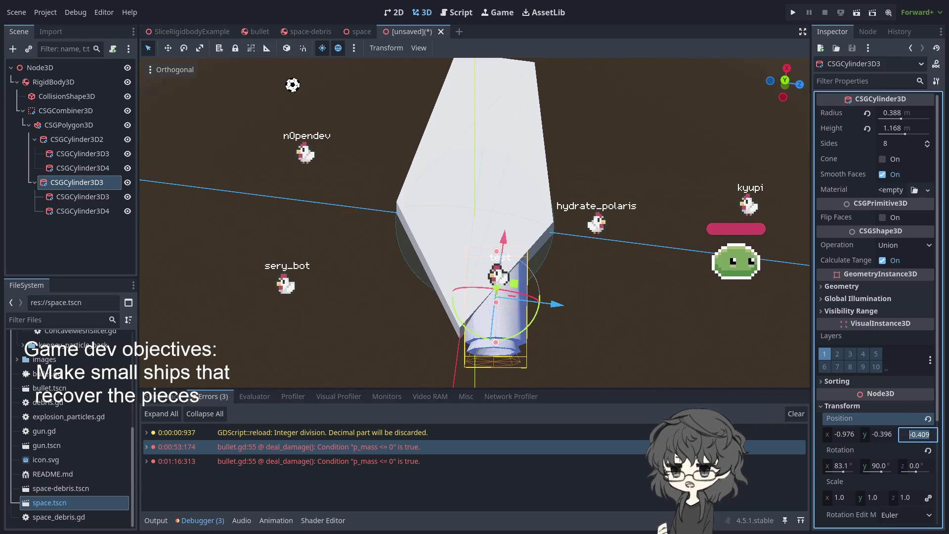
key("Delete")
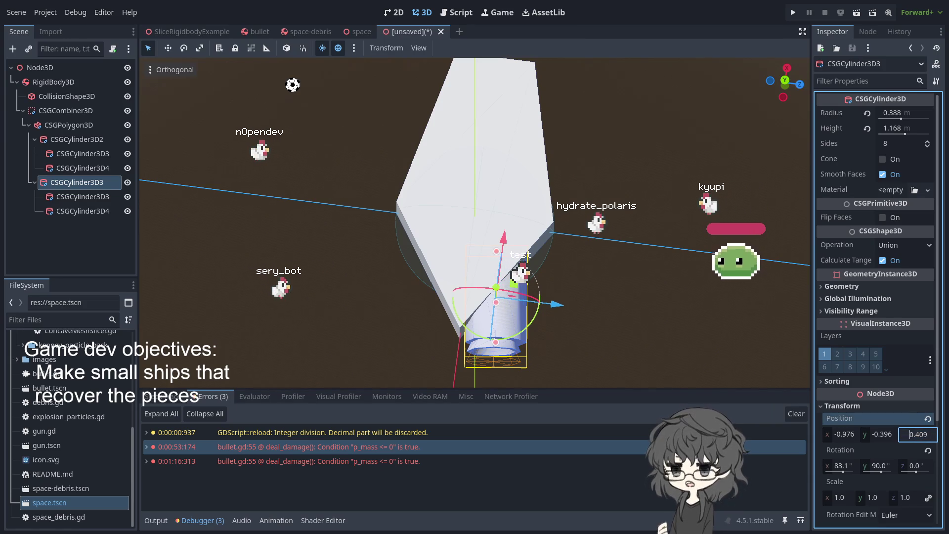
key("Return")
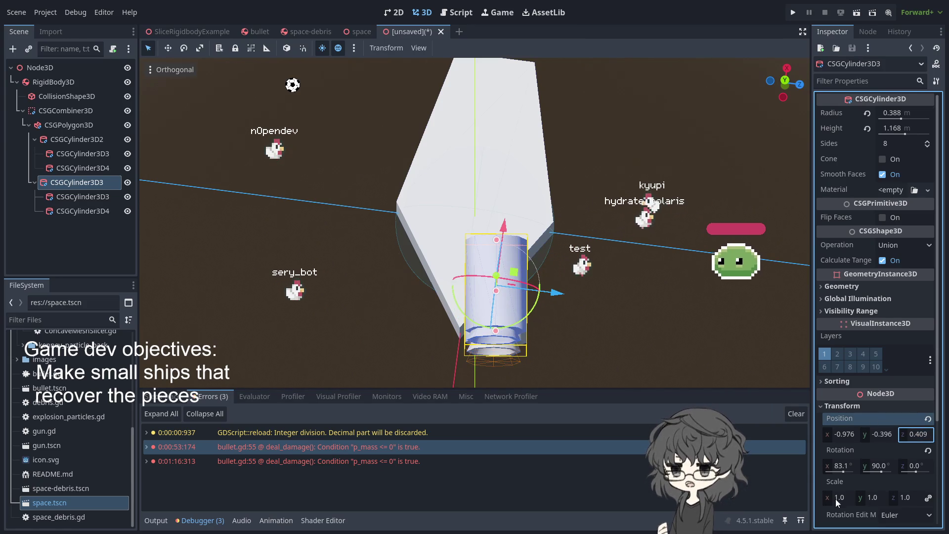
- Tilt the copy to an X rotation of 96.9°
left_click(836, 468)
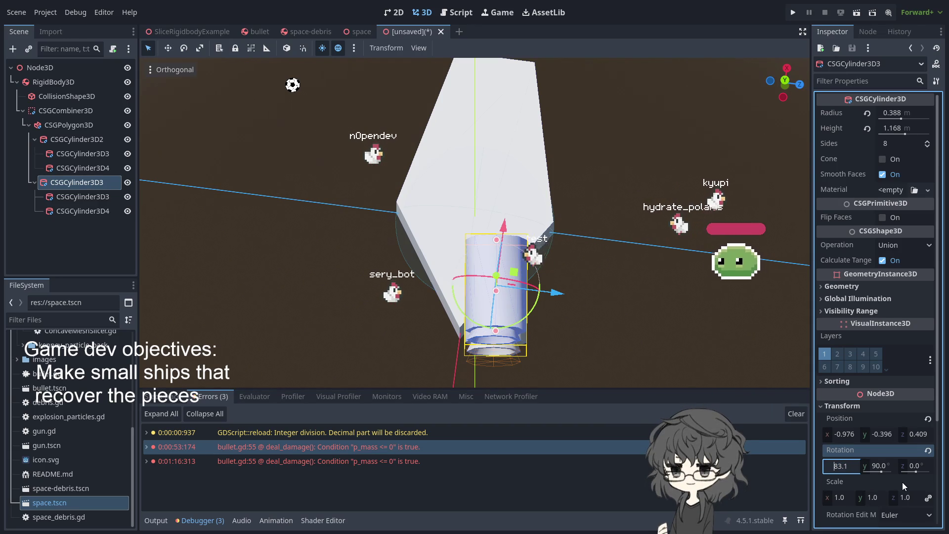
key("End")
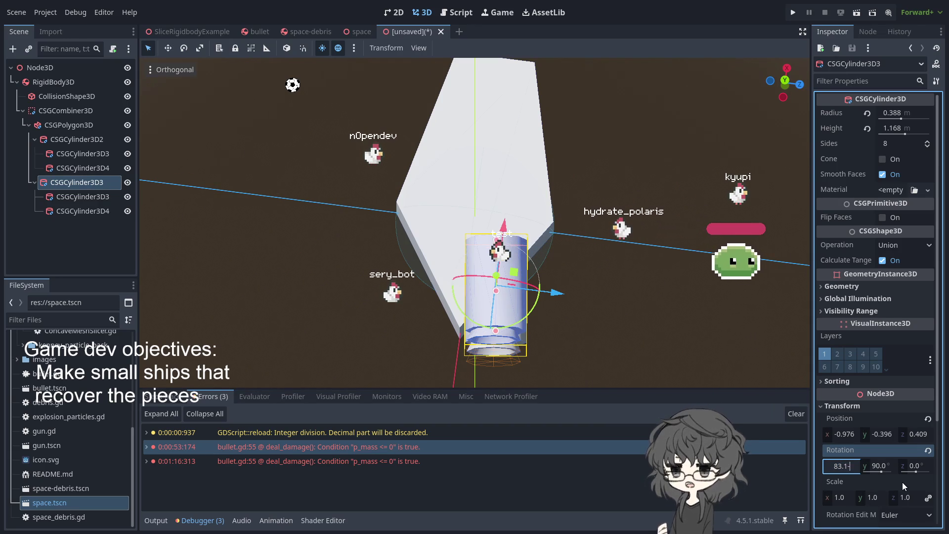
type("-90")
key("Return")
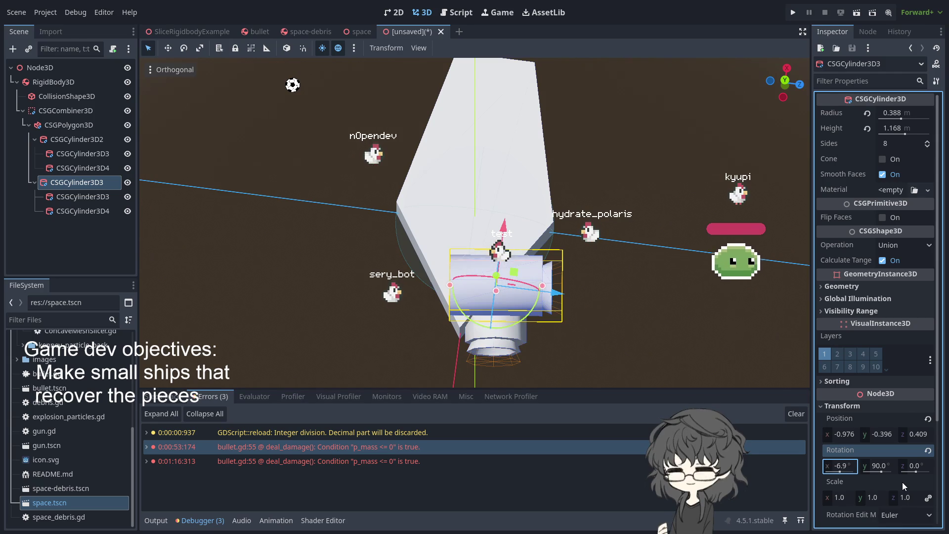
key("ctrl+z")
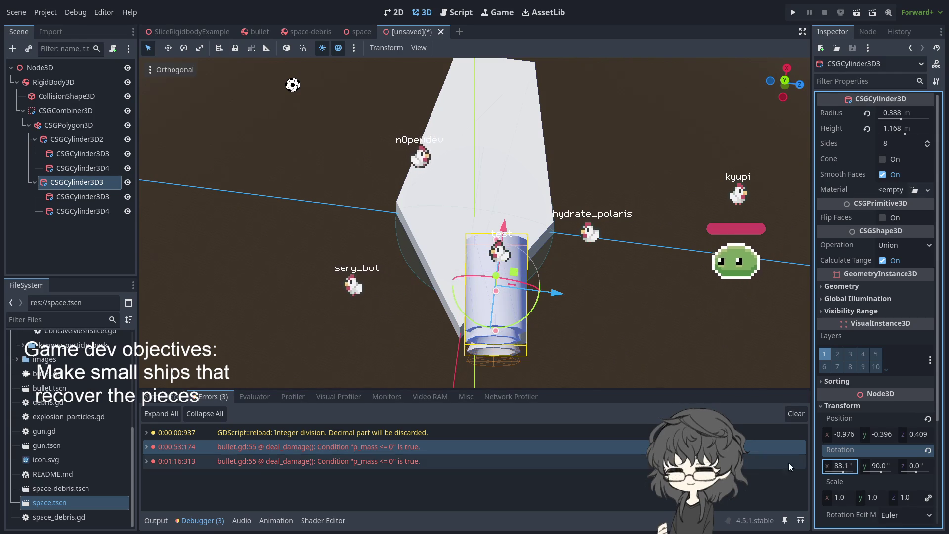
left_click(849, 468)
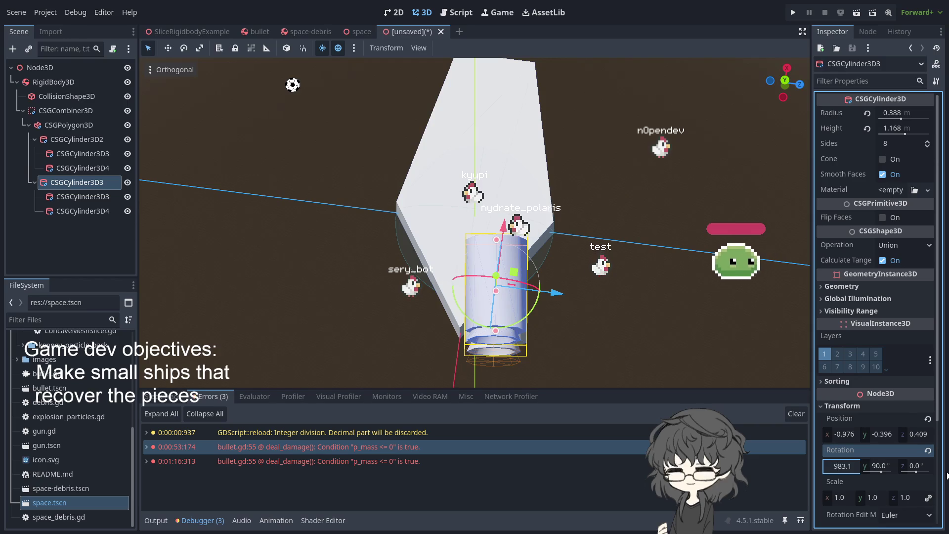
key("Return")
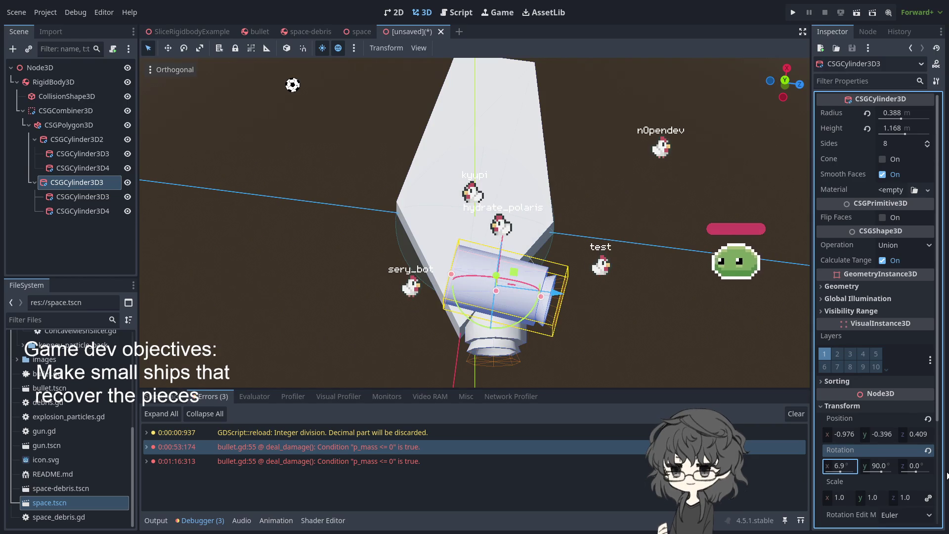
left_click_drag(840, 466, 946, 476)
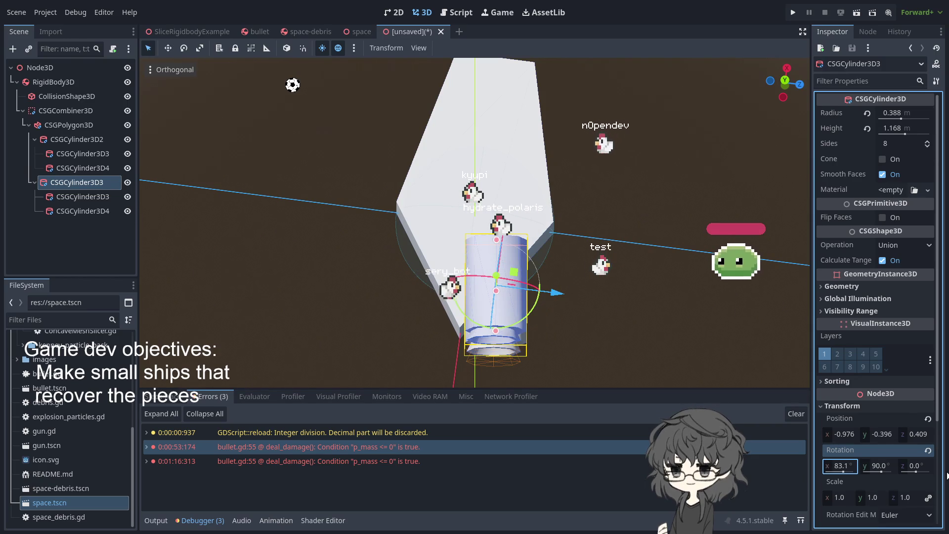
left_click(840, 465)
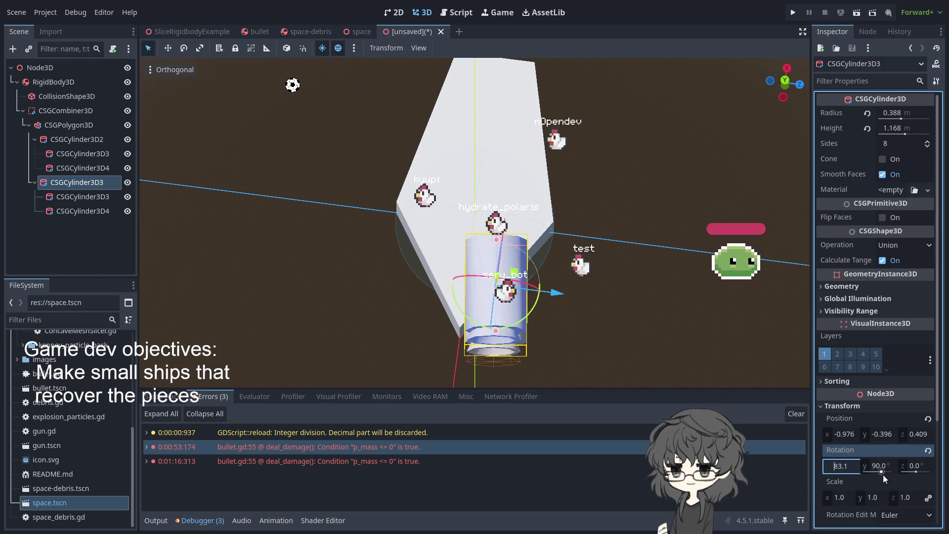
type("180-96.9")
key("Return")
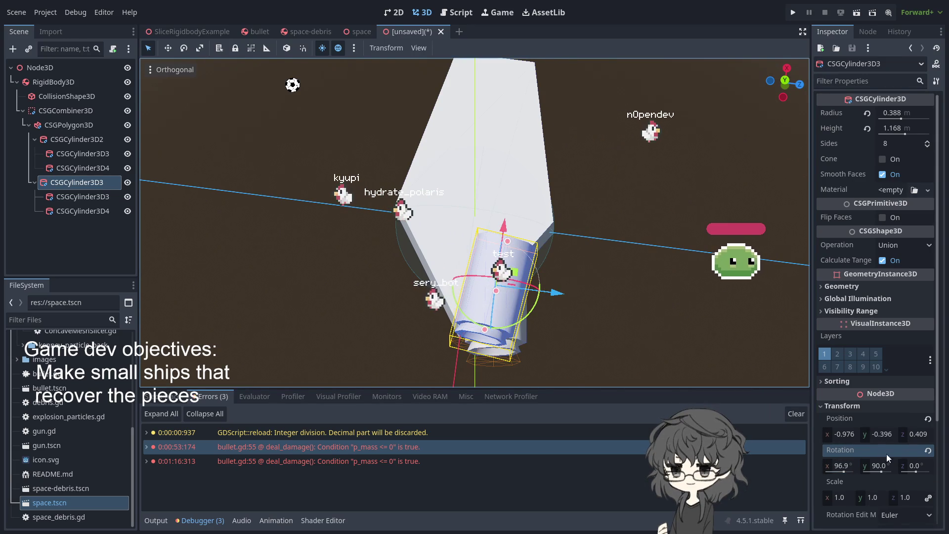
left_click(844, 435)
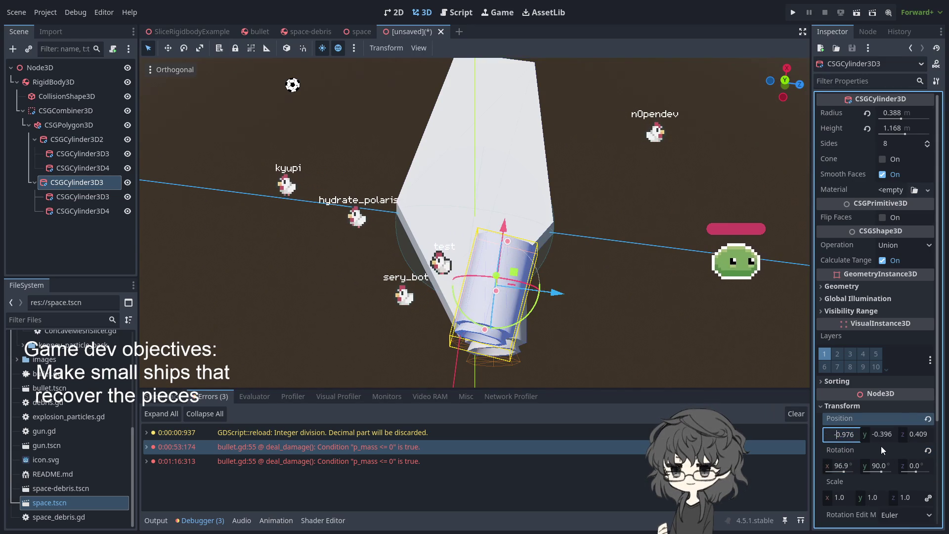
- Try position edits on CSGCylinder3D3, undoing an X change and leaving Z at 0.409
left_click(935, 439)
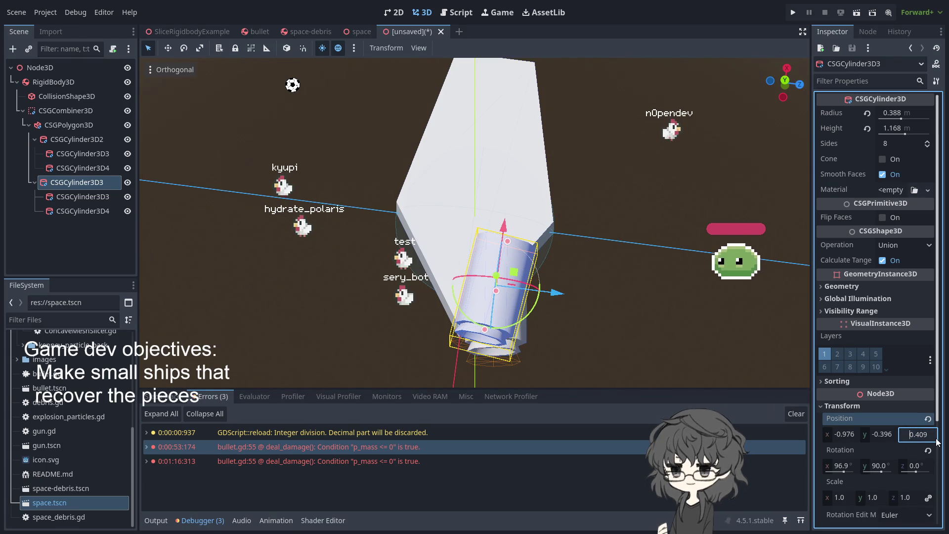
type("-0.409")
key("Return")
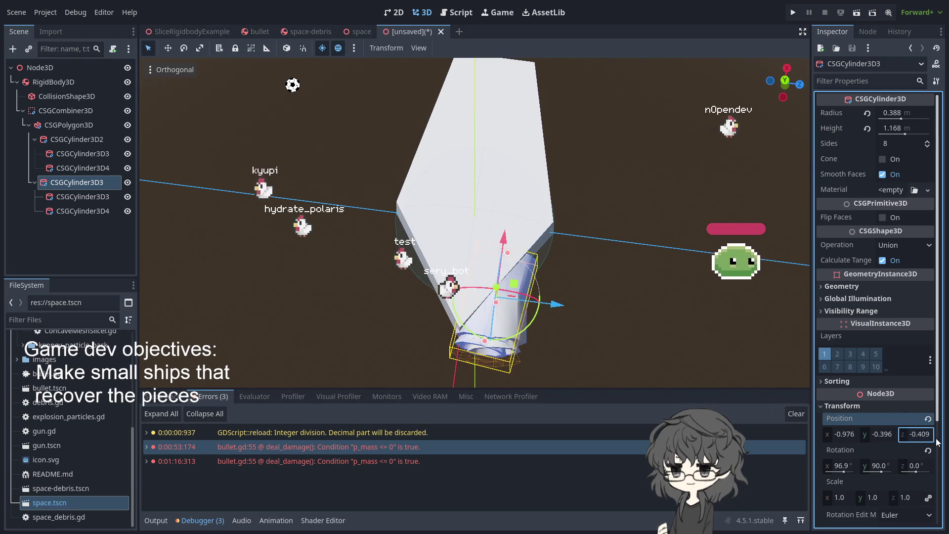
left_click(872, 435)
type("-")
left_click(839, 434)
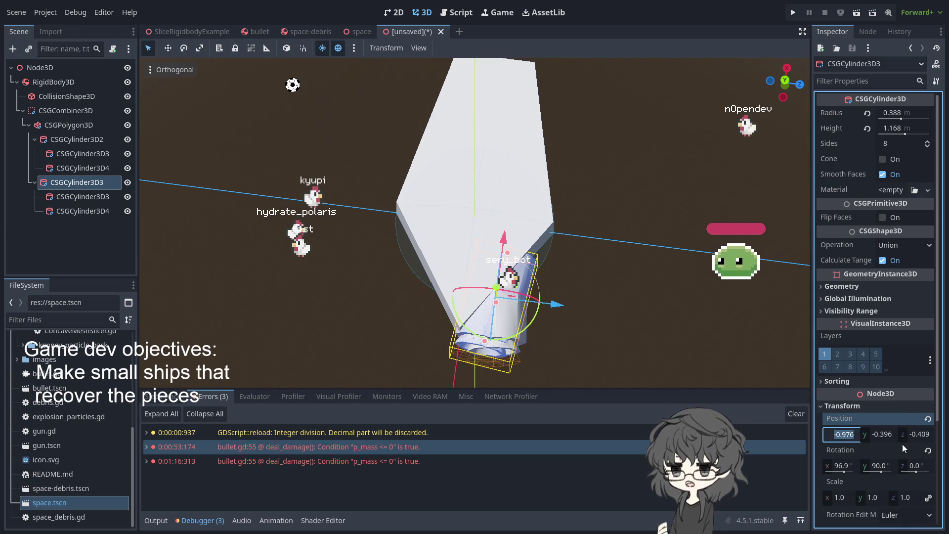
key("Delete")
key("Return")
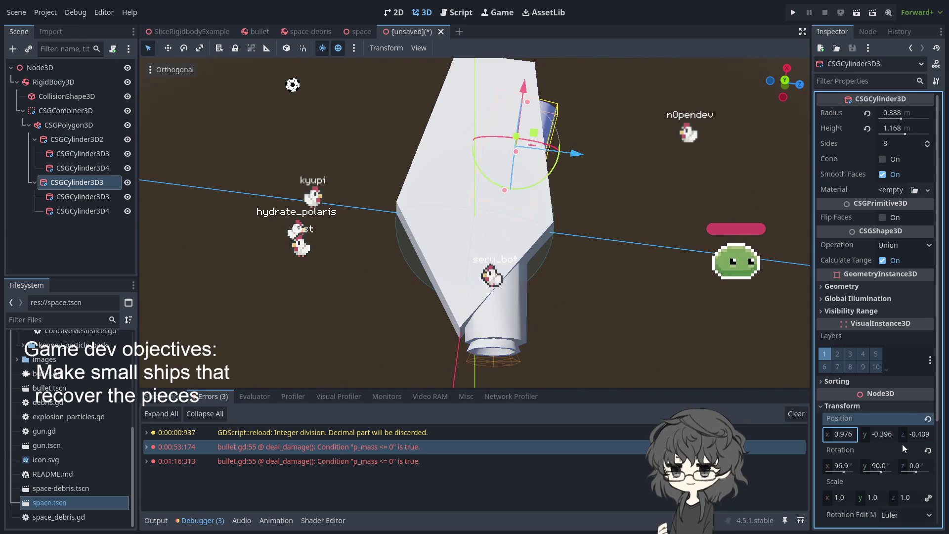
key("ctrl+z")
left_click(866, 433)
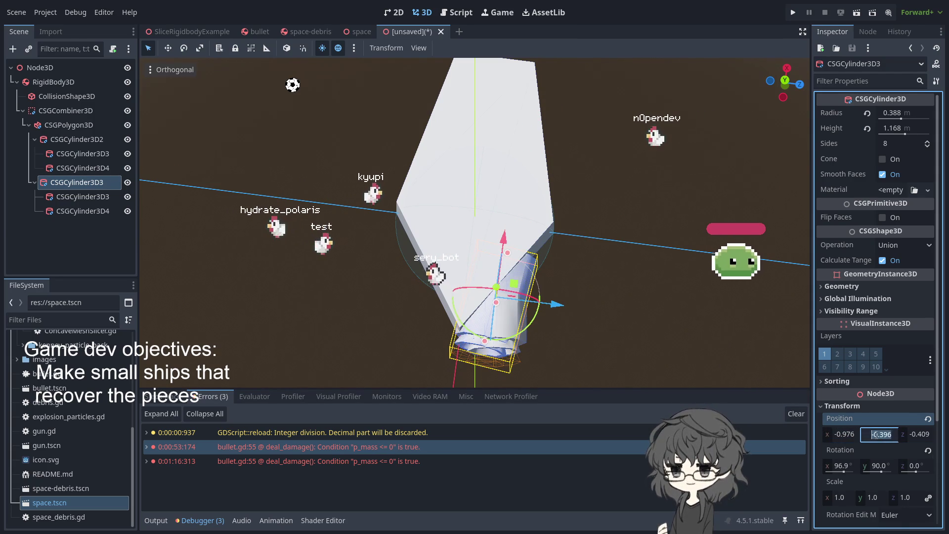
left_click(910, 434)
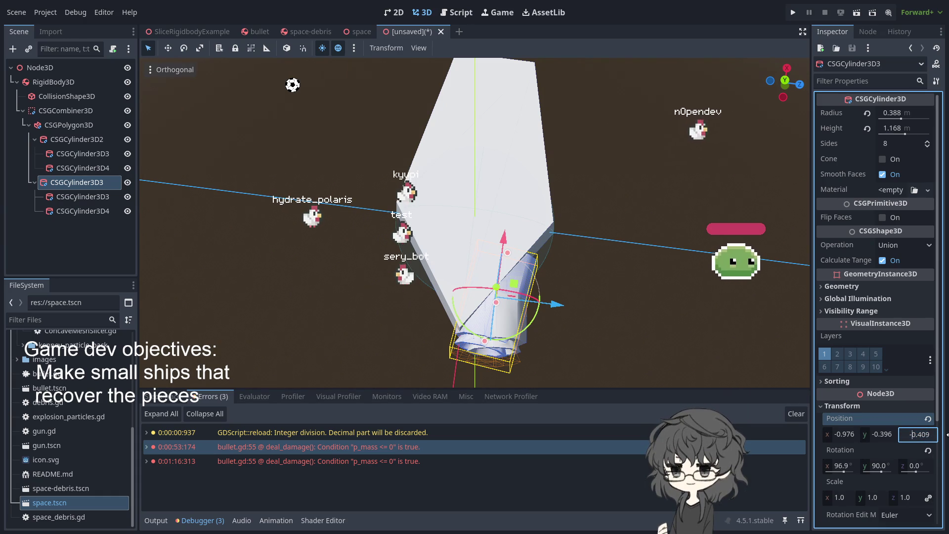
type("0.409")
key("Return")
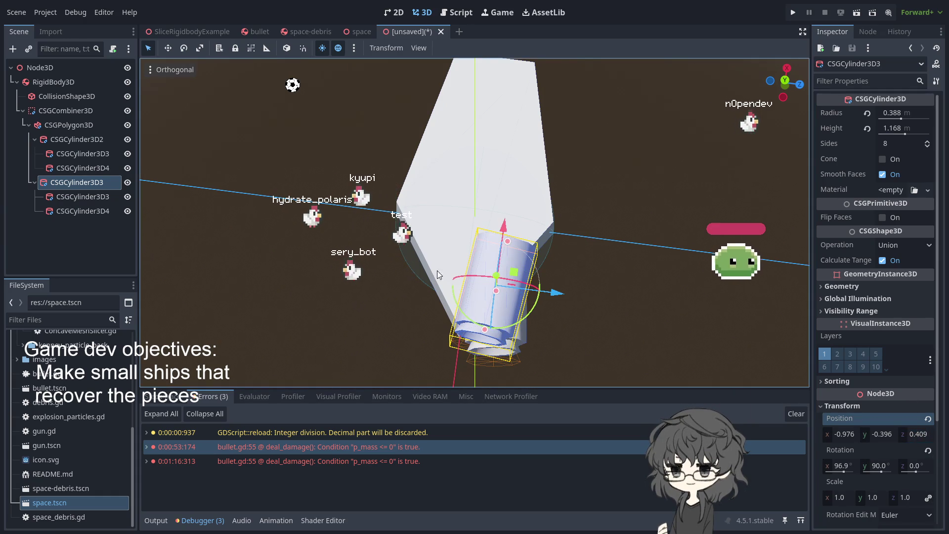
- Compare with the hull and CSGCylinder3D2, then set CSGCylinder3D3 to Z -0.409 and Y 0.396
left_click(74, 181)
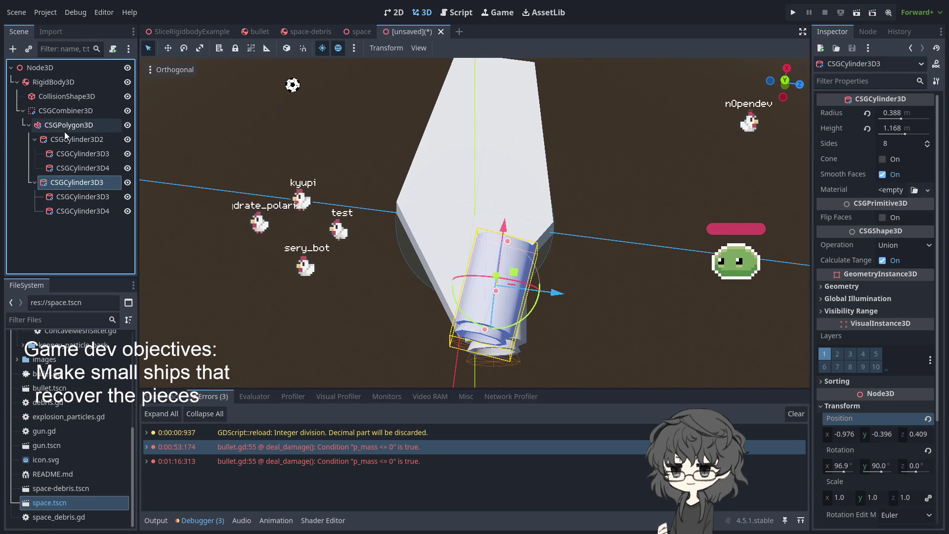
left_click(64, 126)
left_click(69, 141)
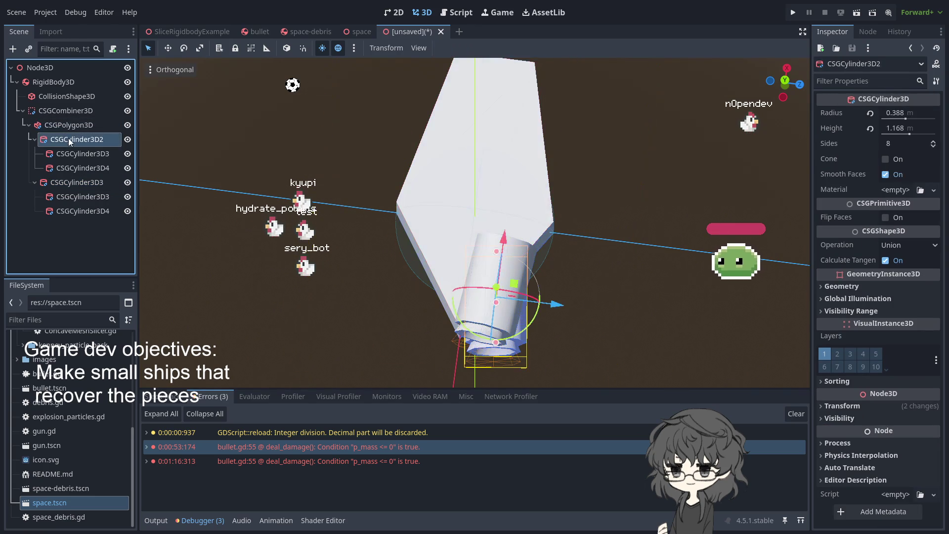
left_click(74, 179)
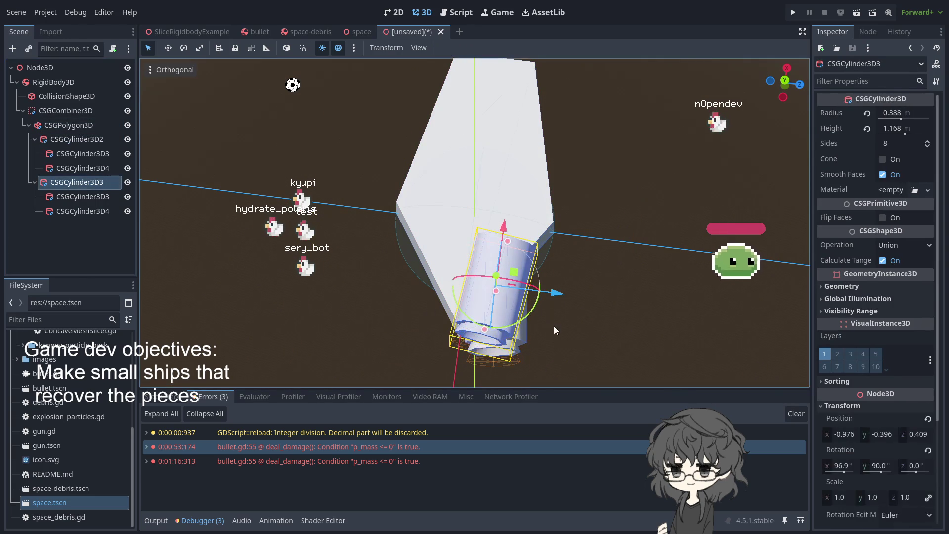
left_click(914, 434)
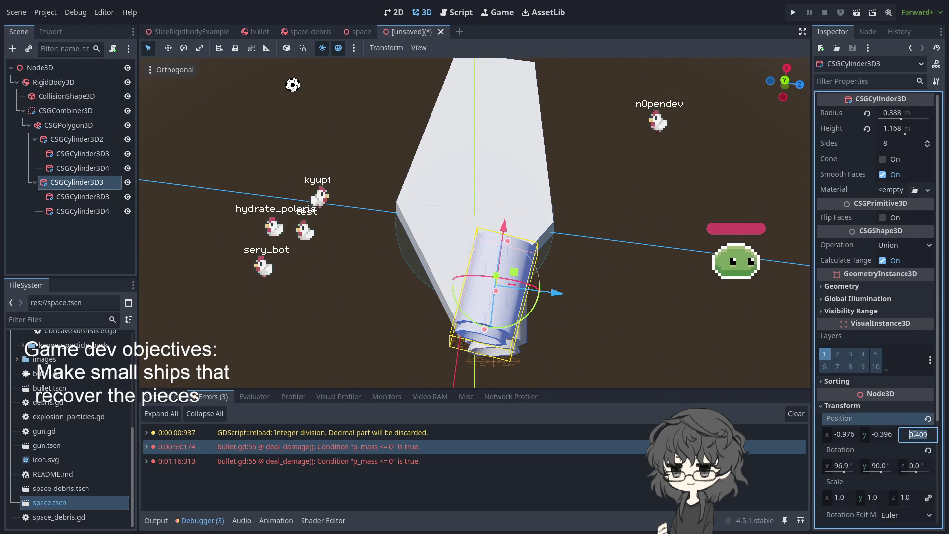
type("-")
key("Return")
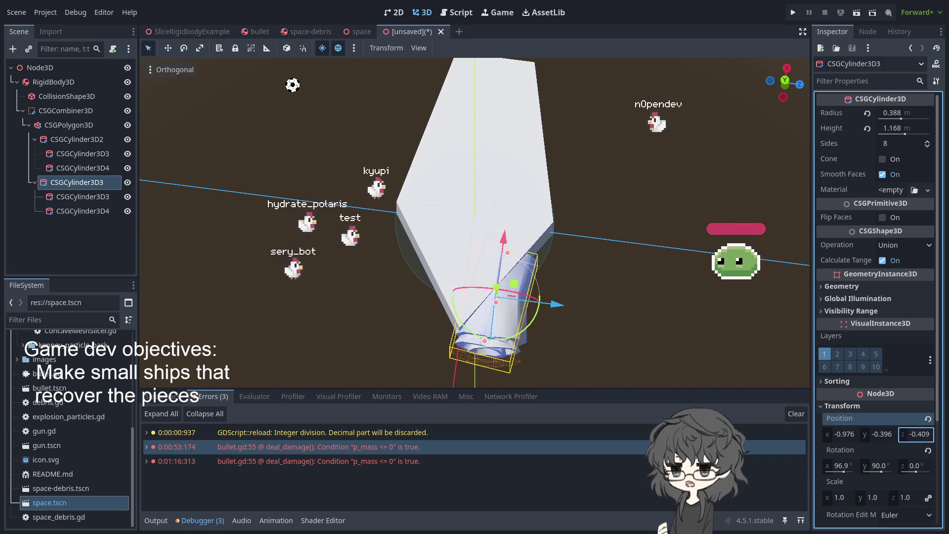
type("-")
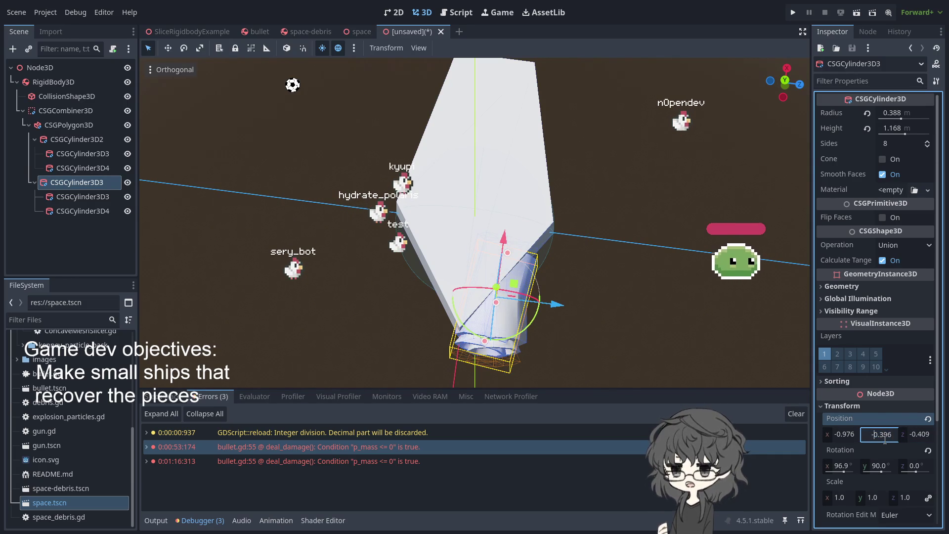
key("Return")
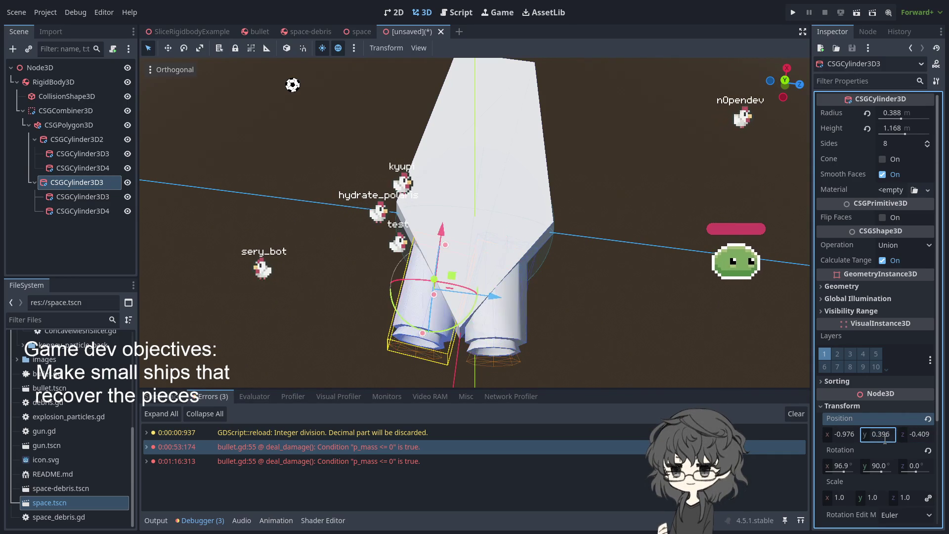
left_click(604, 296)
- Orbit around the ship with twin engine tubes, then select and focus the CSGPolygon3D hull
mouse_move(603, 295)
left_mouse_down()
mouse_move(704, 158)
mouse_move(645, 325)
mouse_move(632, 224)
mouse_move(643, 303)
mouse_move(686, 169)
mouse_move(662, 251)
mouse_move(644, 254)
mouse_move(673, 271)
mouse_move(499, 312)
mouse_move(618, 277)
mouse_move(568, 296)
mouse_move(583, 282)
mouse_move(567, 294)
mouse_move(300, 290)
mouse_move(174, 242)
mouse_move(435, 256)
mouse_move(654, 243)
mouse_move(450, 294)
mouse_move(443, 253)
mouse_move(527, 272)
mouse_move(435, 298)
mouse_move(420, 339)
left_mouse_up()
mouse_move(461, 365)
left_mouse_down()
mouse_move(508, 316)
mouse_move(515, 336)
mouse_move(667, 262)
mouse_move(423, 272)
left_mouse_up()
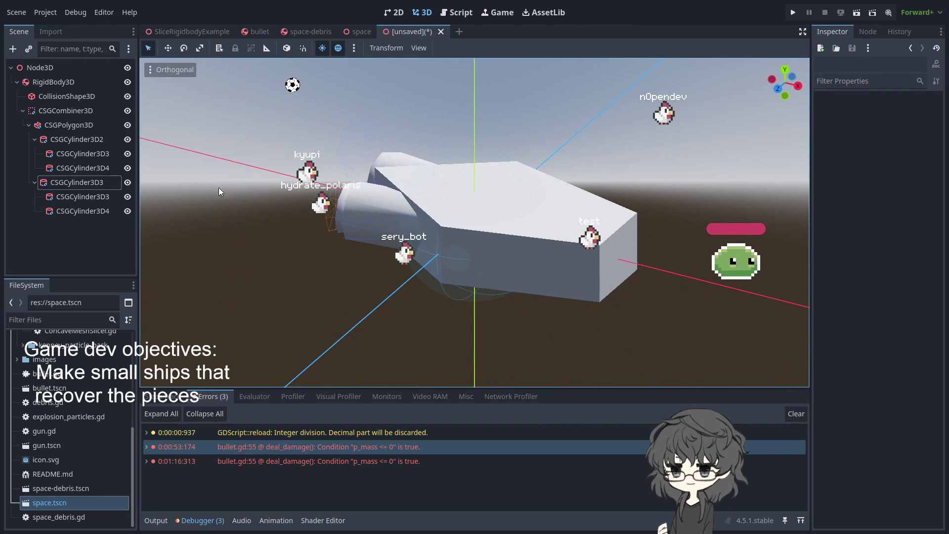
mouse_move(189, 148)
left_mouse_down()
mouse_move(461, 329)
mouse_move(486, 282)
mouse_move(527, 334)
left_mouse_up()
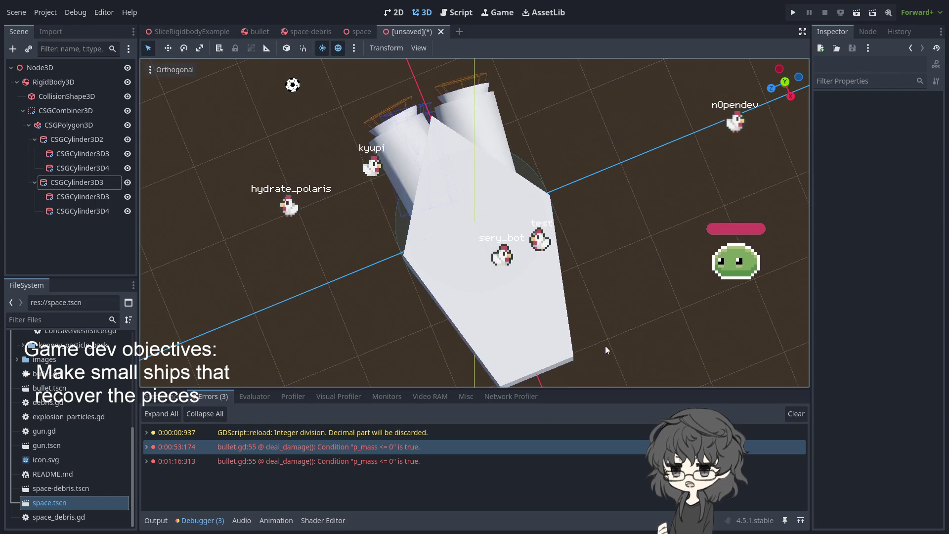
left_click_drag(622, 352, 343, 306)
mouse_move(287, 312)
left_mouse_down()
mouse_move(411, 227)
mouse_move(362, 289)
mouse_move(333, 248)
mouse_move(376, 256)
mouse_move(313, 292)
mouse_move(339, 305)
mouse_move(300, 253)
mouse_move(333, 303)
left_mouse_up()
left_click(375, 256)
double_click(79, 124)
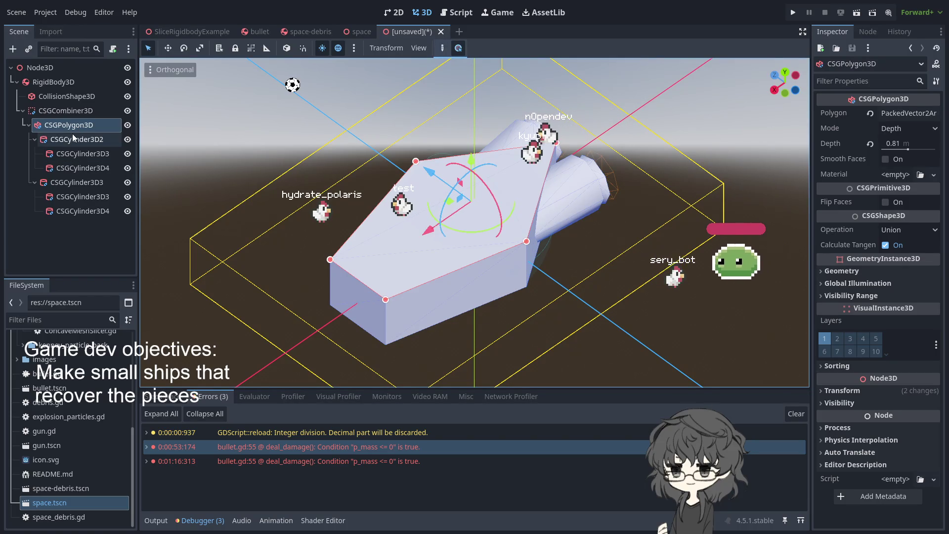
- Duplicate the hull and delete the six cylinders under the new CSGPolygon3D2
left_click(71, 127)
key("ctrl+d")
left_click(65, 240)
left_click(79, 264, "shift")
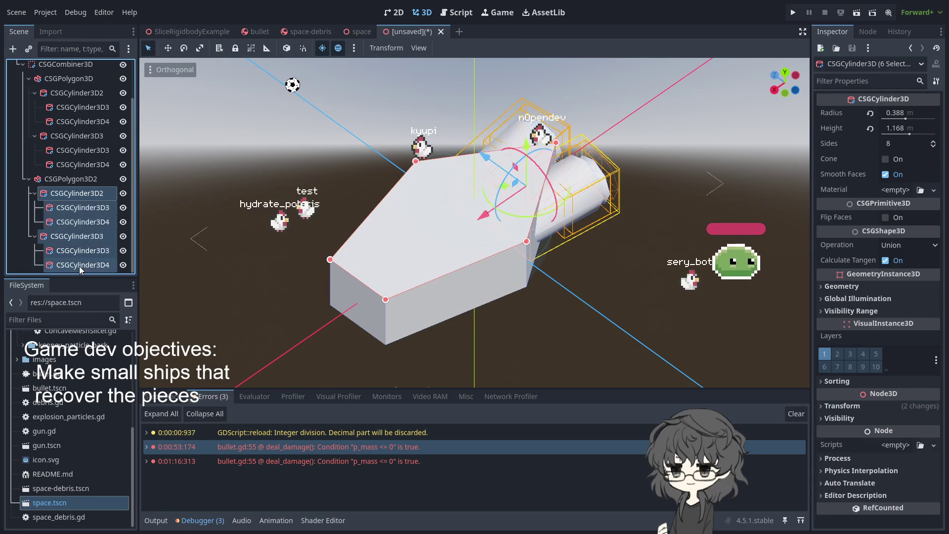
key("Delete")
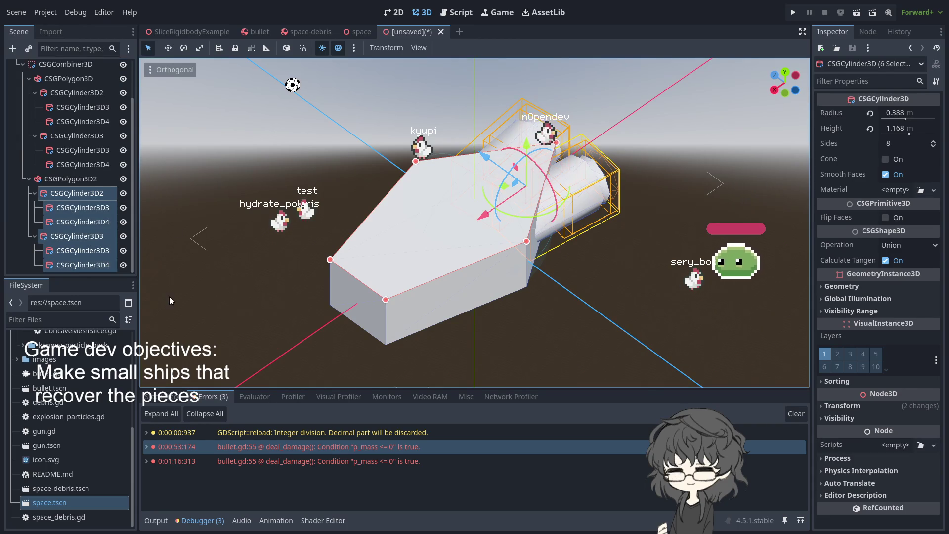
key("Return")
- Raise CSGPolygon3D2 about 1.33 m on the Y axis
left_click(78, 225)
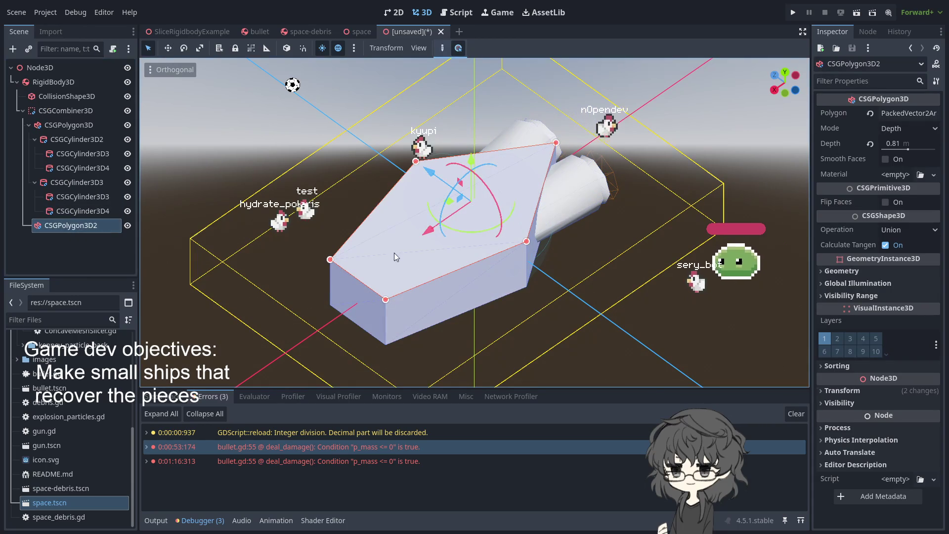
mouse_move(474, 161)
left_mouse_down()
mouse_move(477, 84)
mouse_move(474, 120)
left_mouse_up()
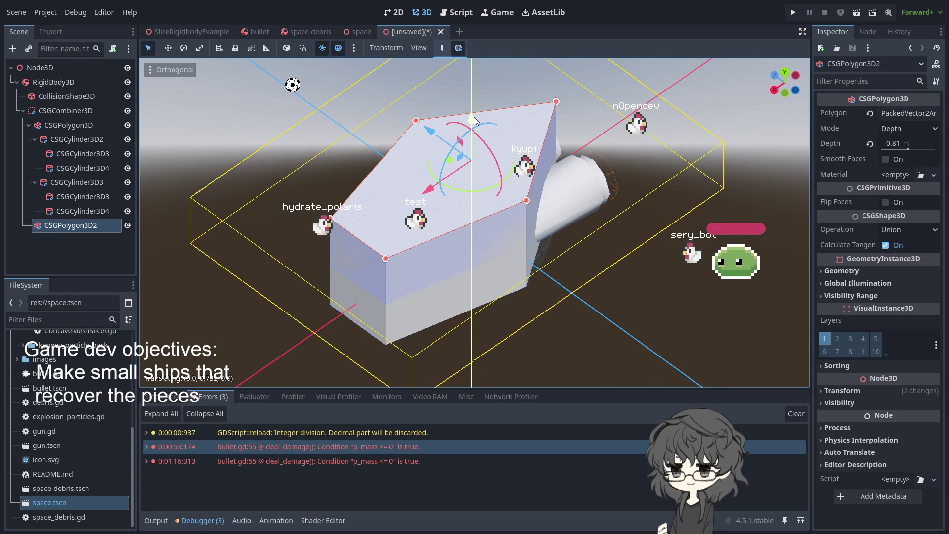
left_click(907, 129)
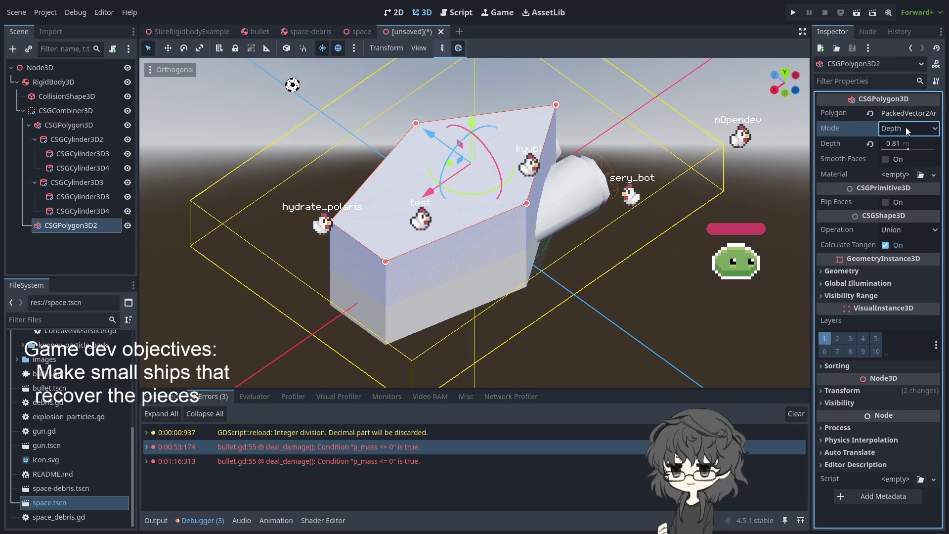
- Switch CSGPolygon3D2 to Spin mode with 12 sides and 180 spin degrees
key("Down")
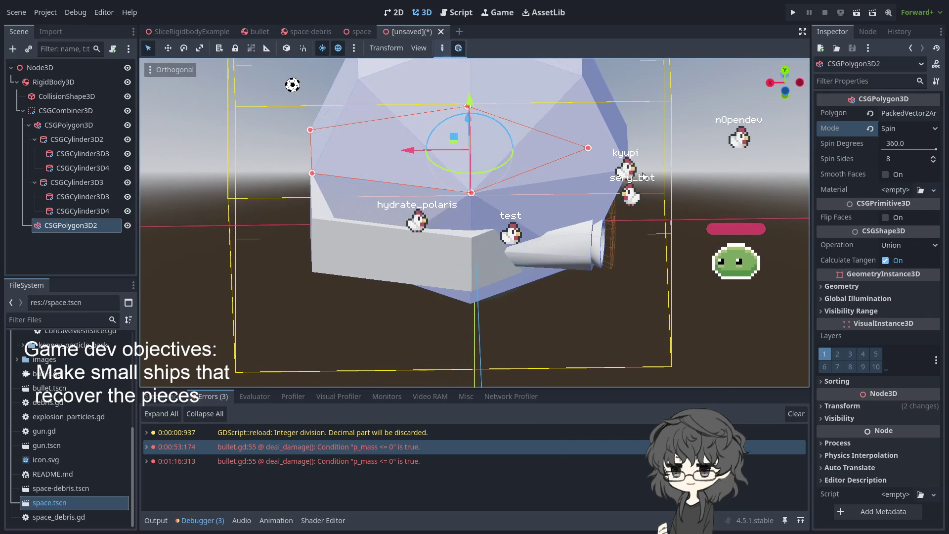
left_click(933, 158)
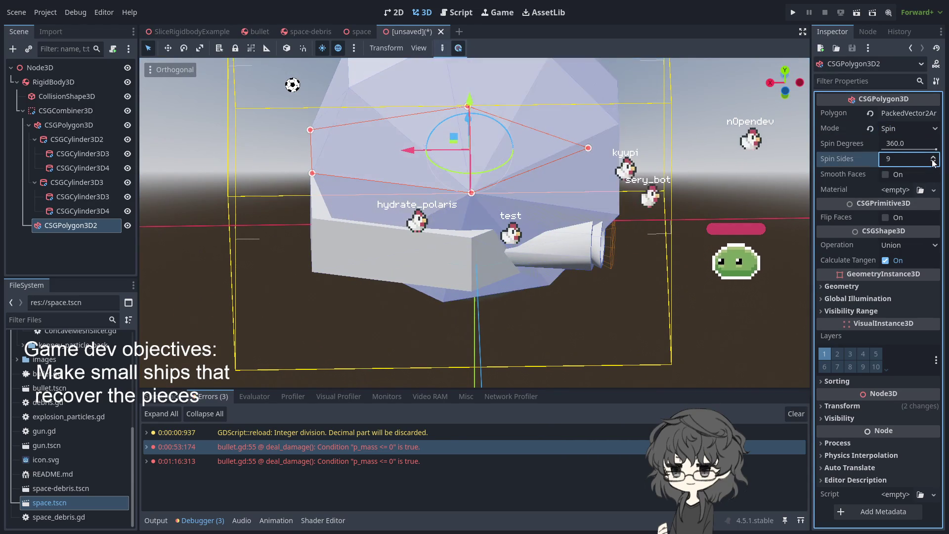
left_click(934, 158)
left_click(934, 158)
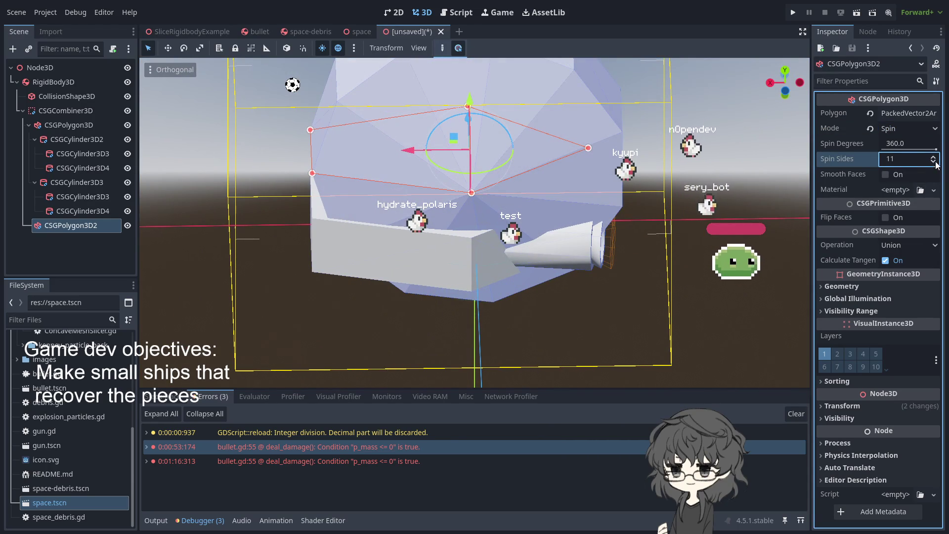
left_click(934, 158)
left_click(915, 144)
type("180")
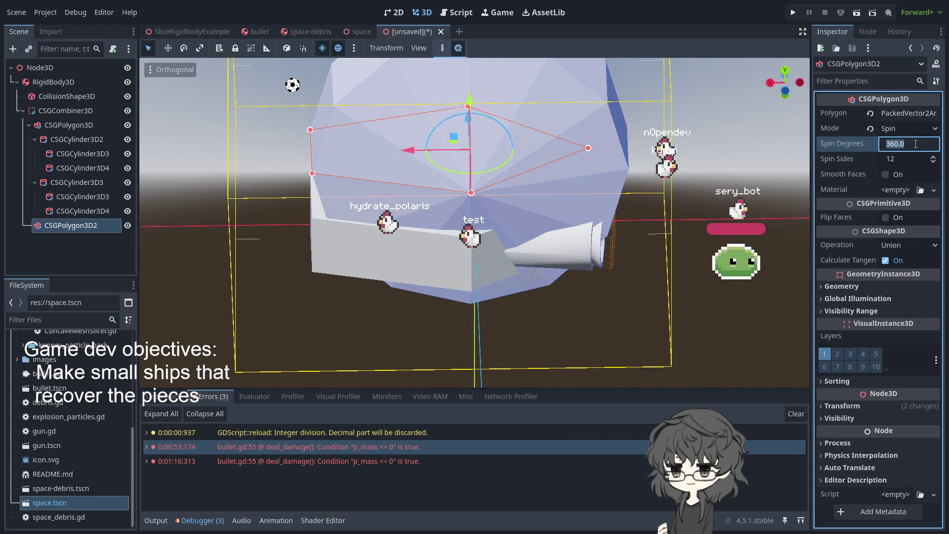
key("Return")
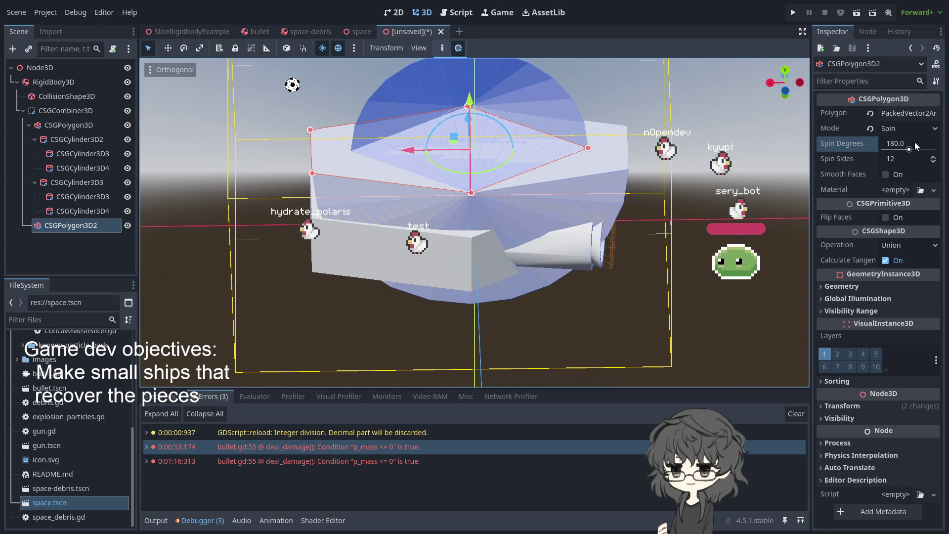
- Pull the polygon's right point inward toward the centre
mouse_move(717, 144)
left_mouse_down()
mouse_move(646, 147)
mouse_move(756, 189)
mouse_move(765, 231)
mouse_move(625, 163)
mouse_move(696, 194)
mouse_move(637, 235)
mouse_move(657, 232)
mouse_move(659, 254)
mouse_move(538, 255)
mouse_move(479, 180)
left_mouse_up()
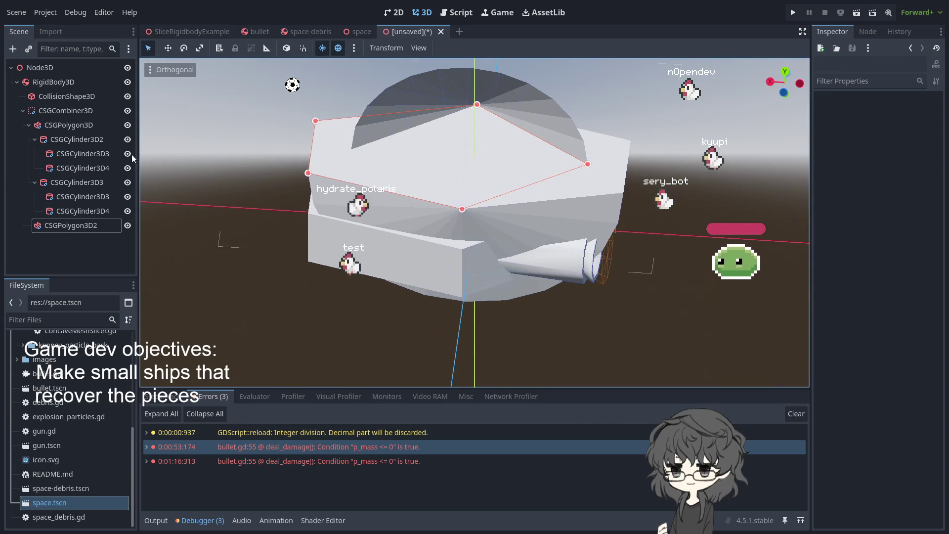
left_click(74, 226)
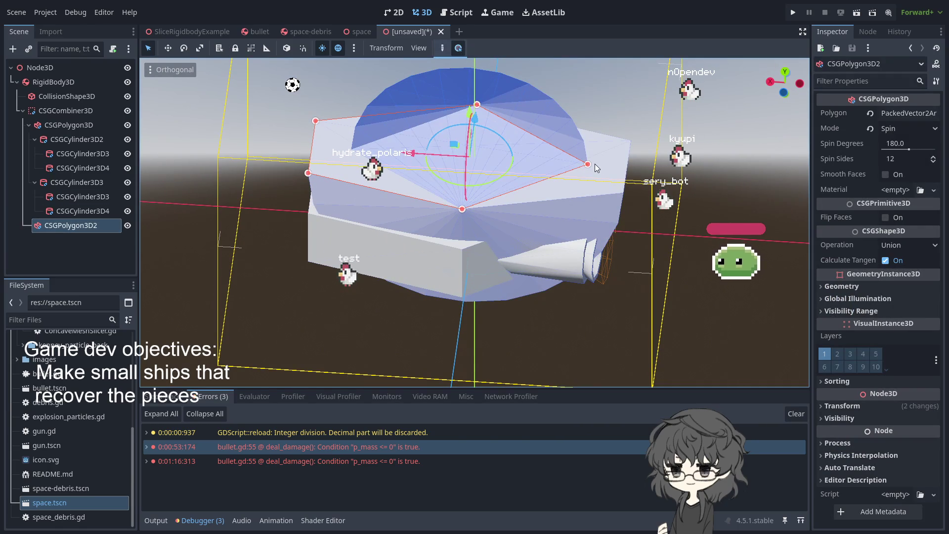
mouse_move(587, 164)
left_mouse_down()
mouse_move(472, 157)
mouse_move(493, 158)
left_mouse_up()
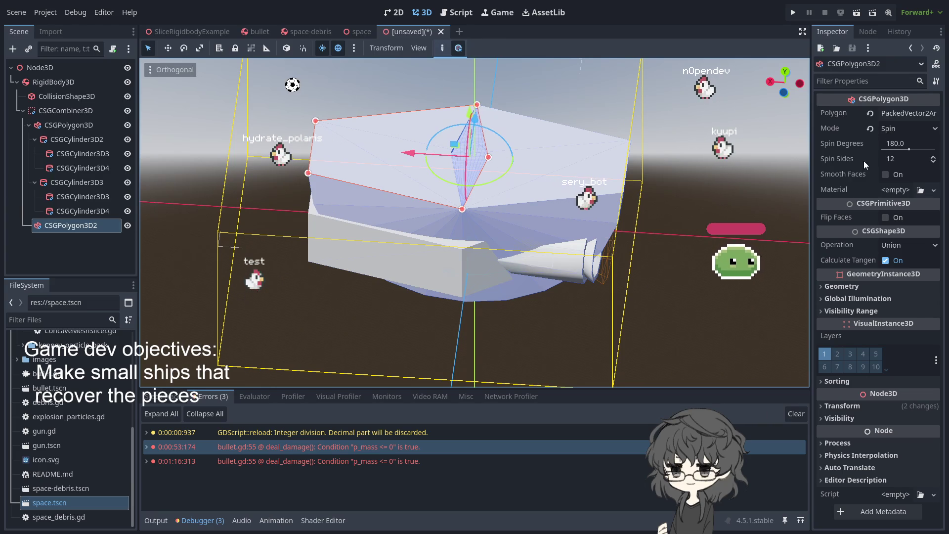
- Delete the outline points at (-0.238, -0.014) and (0.0, 1.0), keeping (2.0, 0.5)
left_click(910, 115)
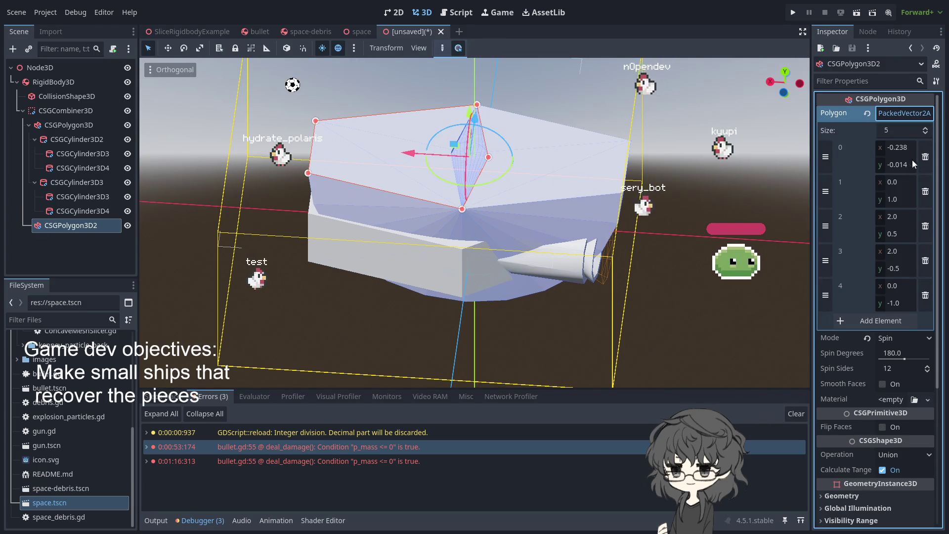
left_click(925, 227)
key("ctrl+z")
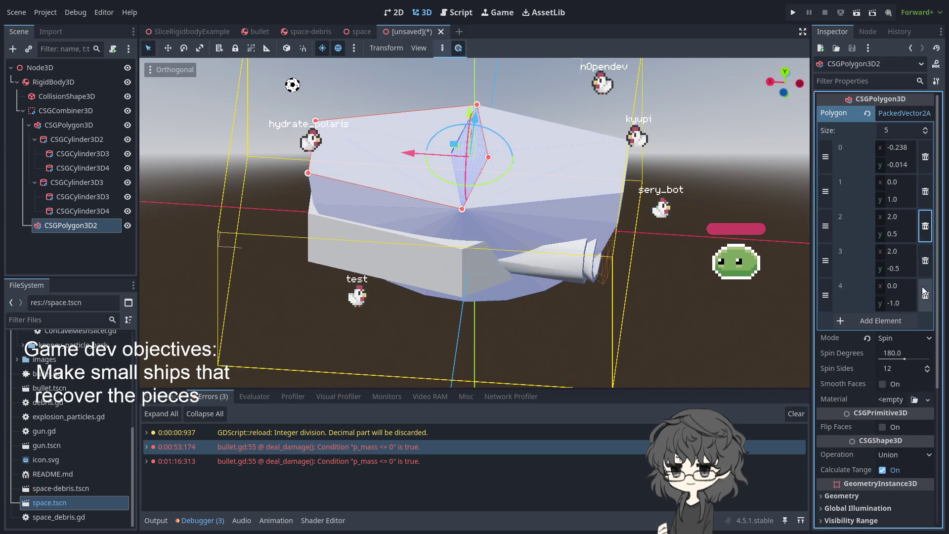
left_click(926, 158)
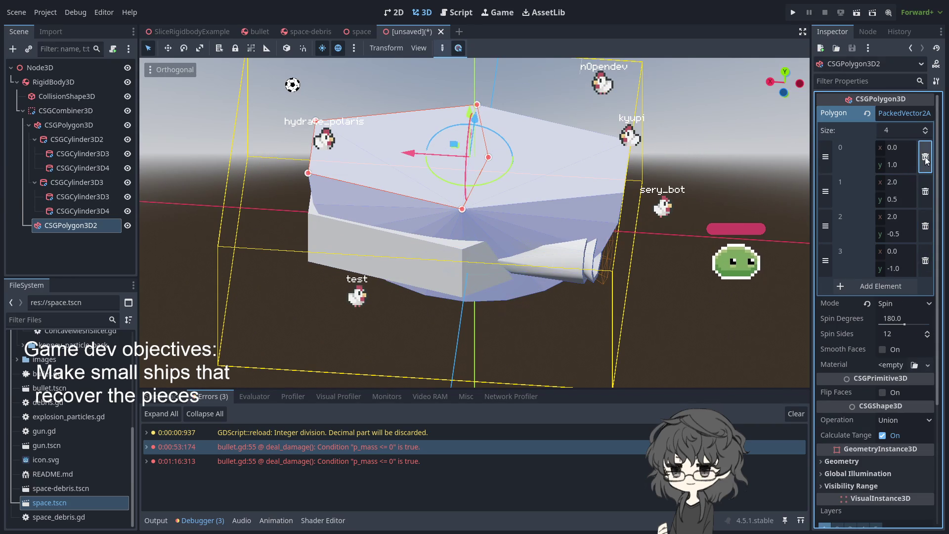
left_click(925, 158)
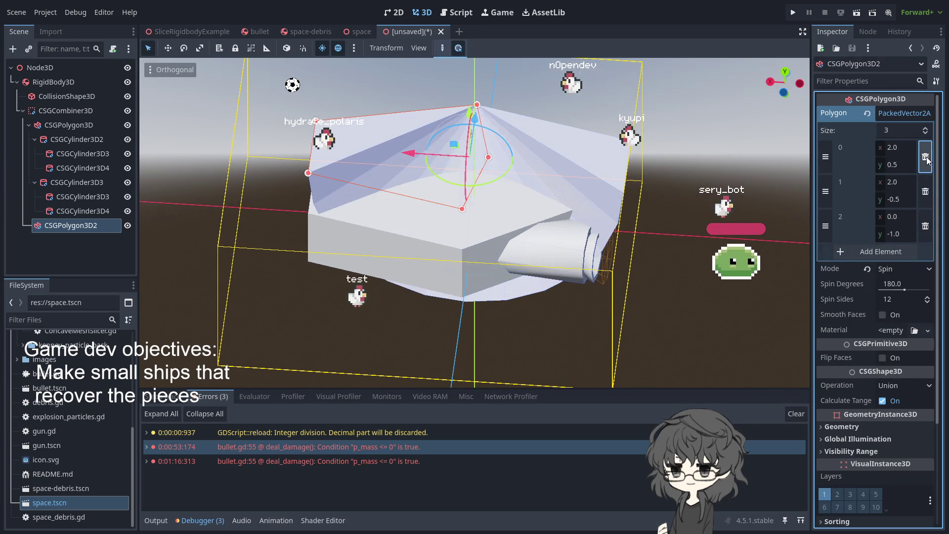
- Reselect CSGPolygon3D2 and rotate it about 113 degrees, checking from side views
left_click(677, 129)
left_click(534, 131)
left_click(704, 145)
left_click(553, 164)
mouse_move(553, 164)
left_mouse_down()
mouse_move(633, 134)
mouse_move(607, 119)
mouse_move(628, 182)
left_mouse_up()
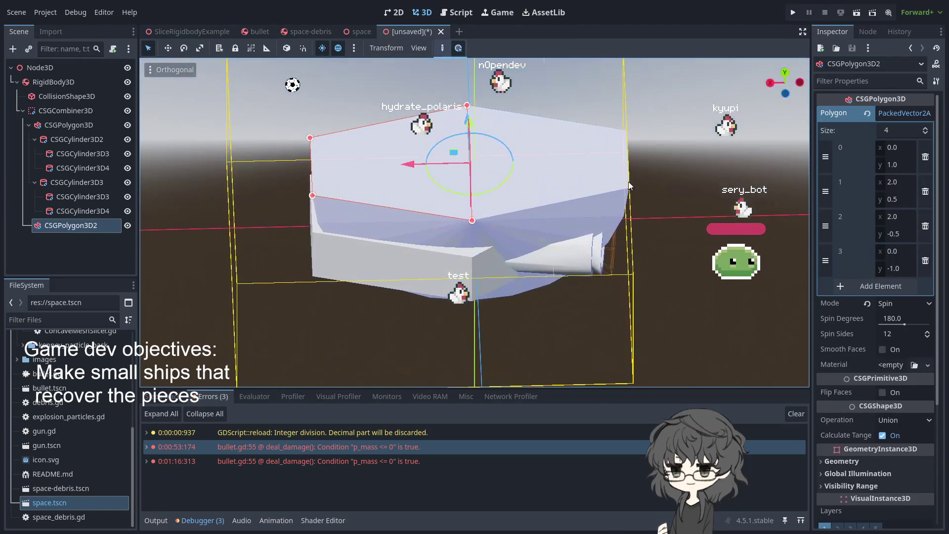
key("r")
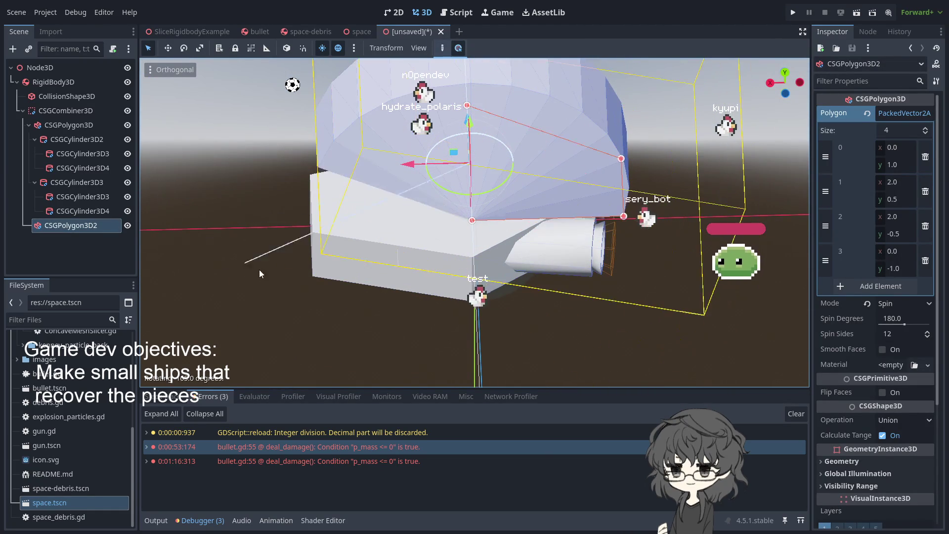
mouse_move(363, 299)
left_mouse_down()
mouse_move(346, 178)
mouse_move(507, 257)
mouse_move(506, 213)
mouse_move(377, 212)
mouse_move(411, 147)
mouse_move(574, 127)
mouse_move(586, 186)
mouse_move(558, 113)
mouse_move(530, 142)
mouse_move(504, 195)
mouse_move(556, 76)
mouse_move(541, 165)
mouse_move(529, 120)
mouse_move(532, 199)
left_mouse_up()
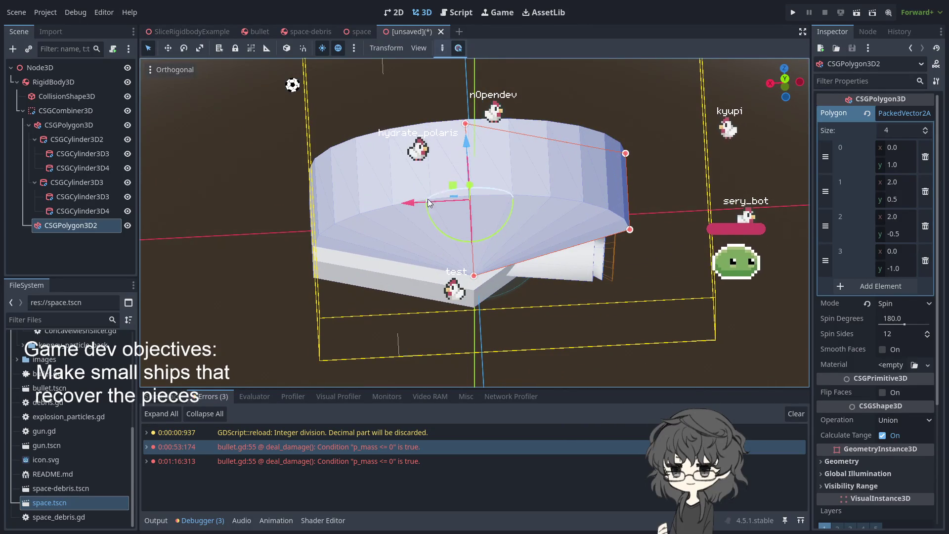
mouse_move(790, 217)
left_mouse_down()
mouse_move(653, 223)
mouse_move(655, 209)
mouse_move(473, 207)
mouse_move(396, 277)
left_mouse_up()
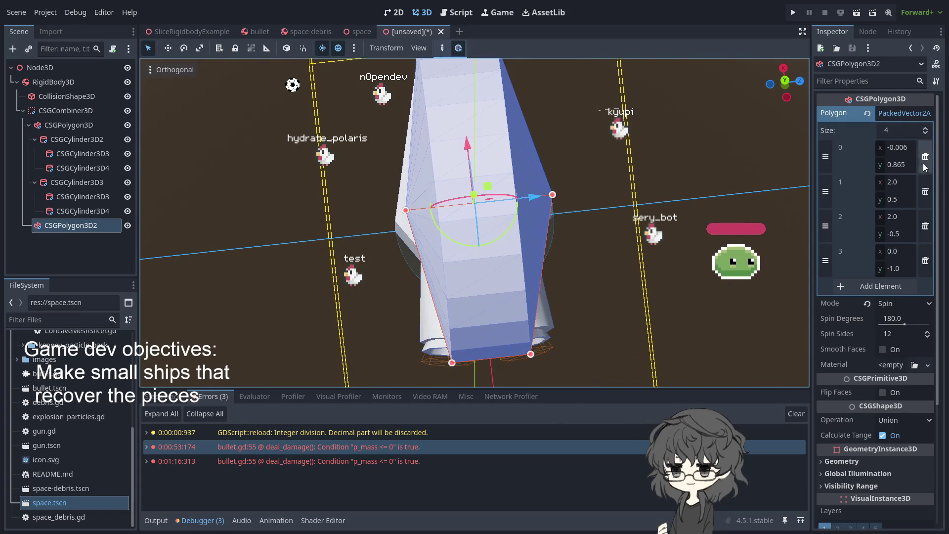
- Set outline point 0 to (0, 0.8) and the bottom point to (0, -0.8)
left_click(910, 149)
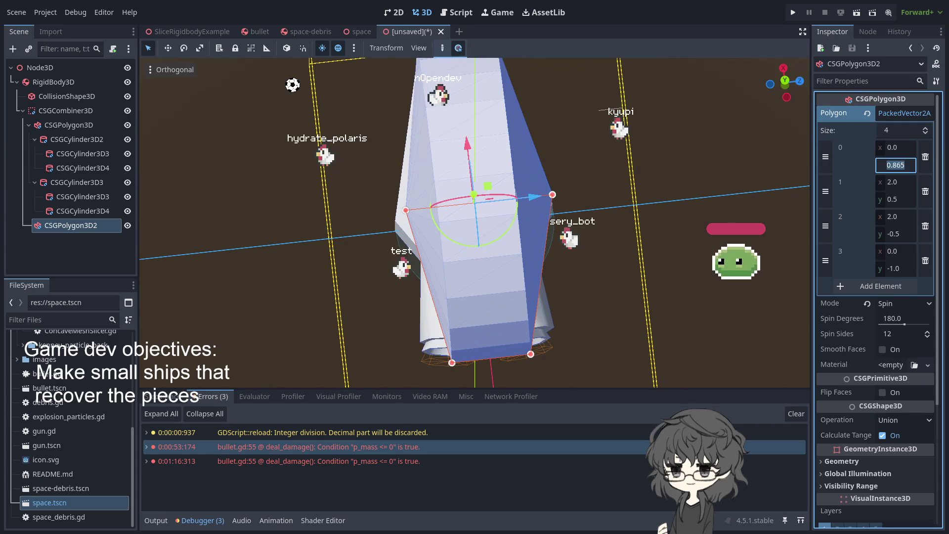
type("0.8")
key("Return")
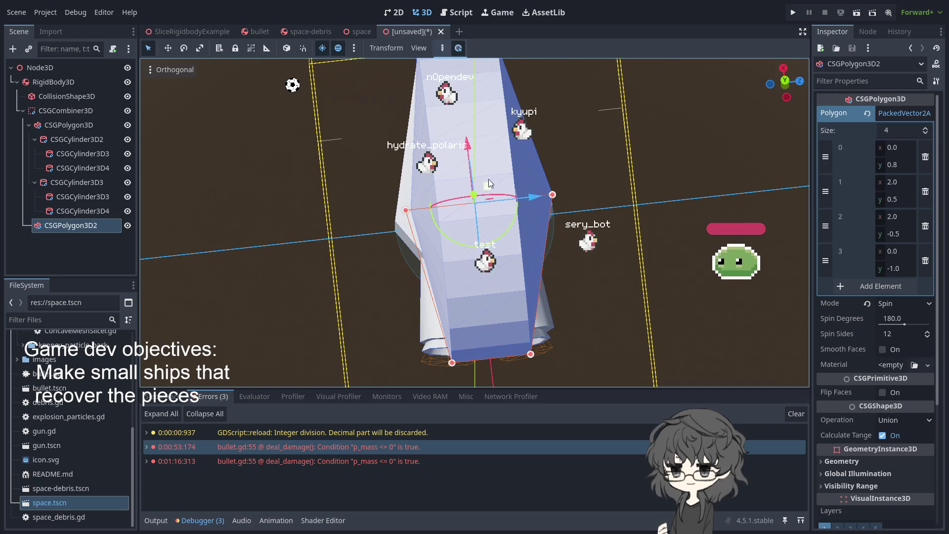
left_click_drag(553, 199, 565, 185)
left_click(904, 257)
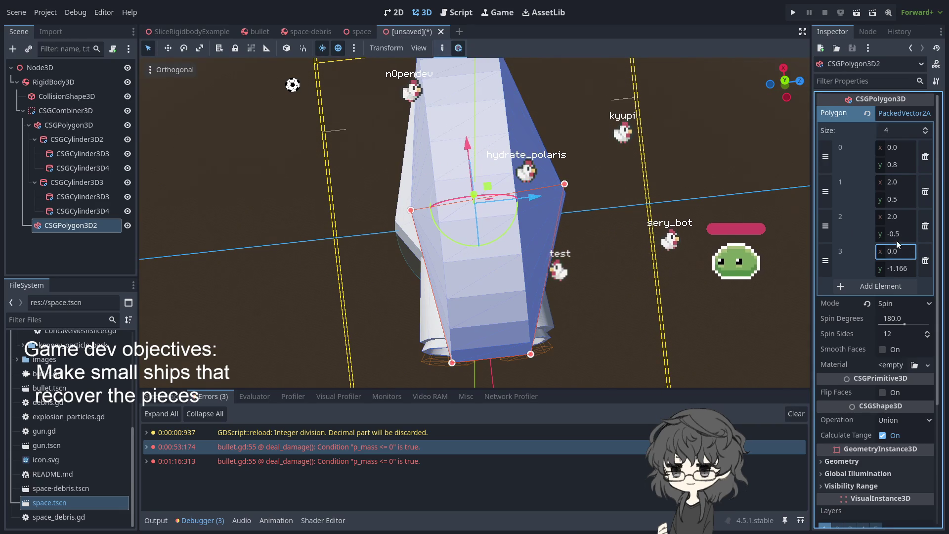
left_click(907, 270)
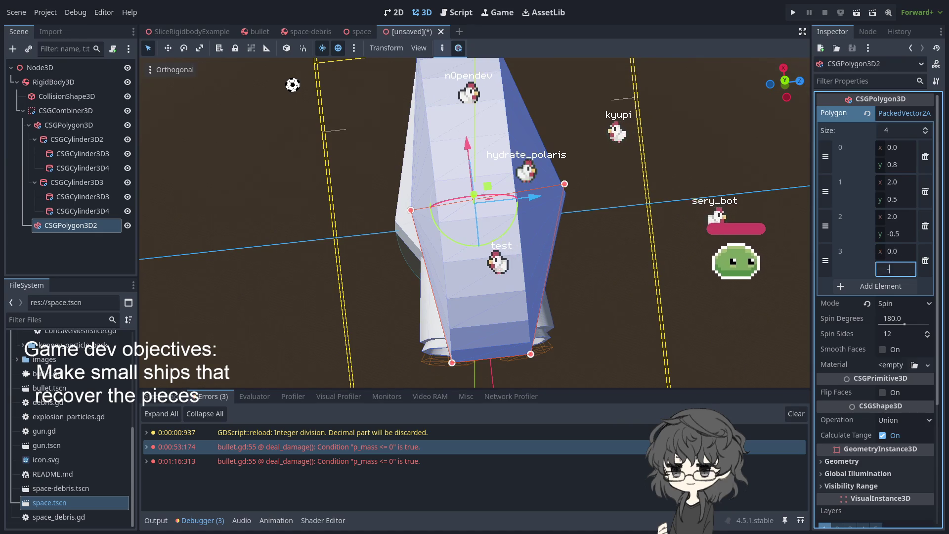
type("-0.8")
key("Return")
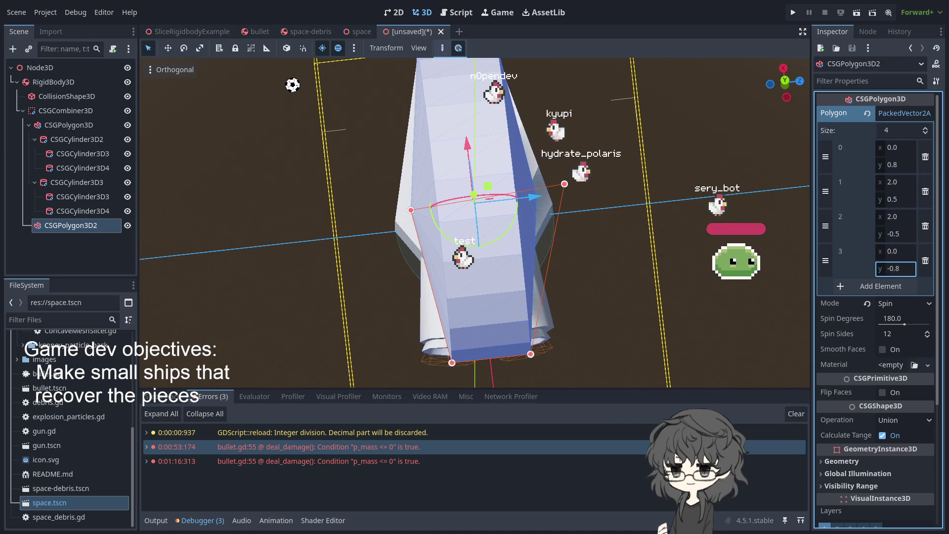
mouse_move(676, 224)
left_mouse_down()
mouse_move(447, 90)
mouse_move(463, 124)
mouse_move(445, 160)
left_mouse_up()
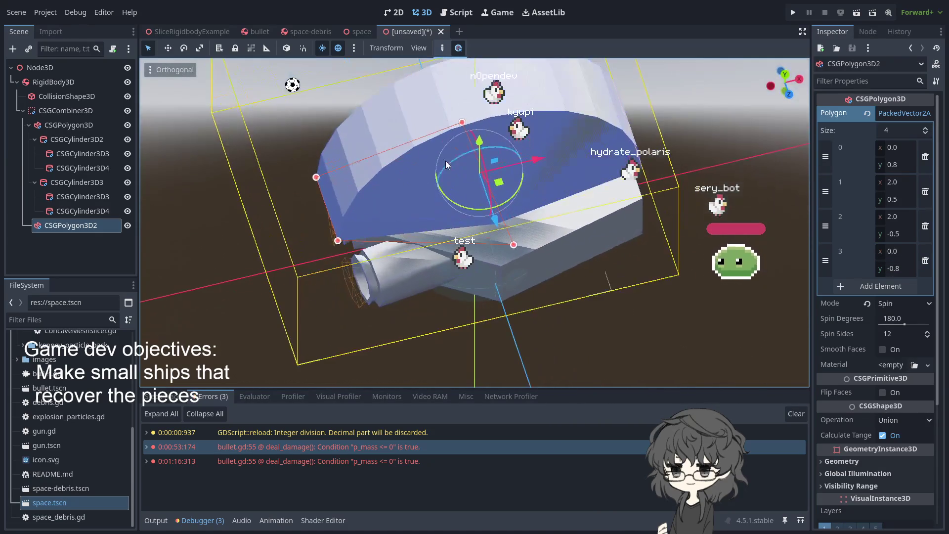
mouse_move(513, 155)
left_mouse_down()
mouse_move(489, 130)
mouse_move(489, 160)
mouse_move(630, 248)
mouse_move(577, 106)
mouse_move(562, 150)
mouse_move(592, 254)
mouse_move(582, 216)
mouse_move(642, 244)
mouse_move(598, 233)
mouse_move(455, 140)
mouse_move(448, 158)
mouse_move(508, 241)
mouse_move(601, 242)
mouse_move(670, 160)
mouse_move(655, 212)
mouse_move(653, 156)
mouse_move(642, 197)
mouse_move(637, 182)
mouse_move(653, 171)
mouse_move(652, 185)
mouse_move(517, 164)
mouse_move(602, 209)
left_mouse_up()
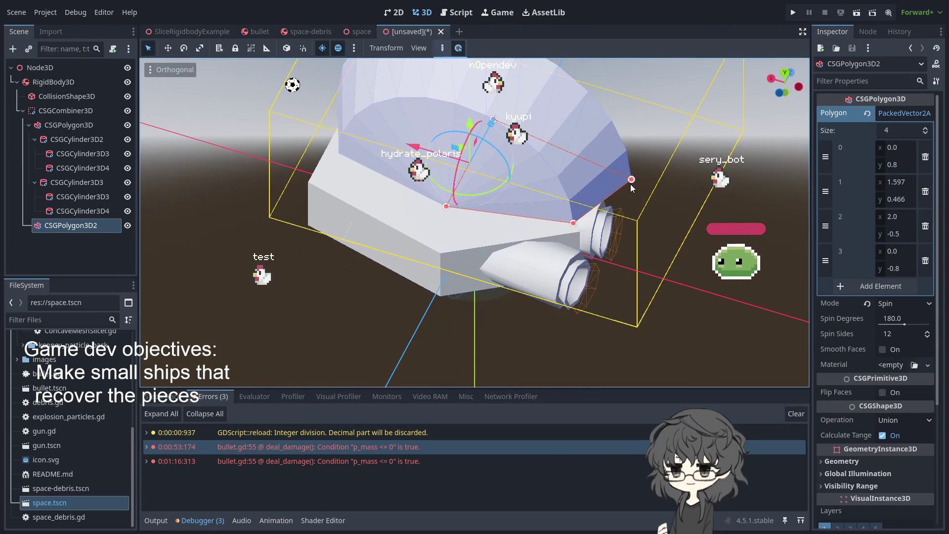
- Drag the middle outline points inward, near (0.66, 0.45) and (0.873, -0.456), and nudge the piece along X
mouse_move(631, 179)
left_mouse_down()
mouse_move(432, 189)
mouse_move(415, 279)
mouse_move(395, 287)
mouse_move(572, 271)
mouse_move(562, 280)
left_mouse_up()
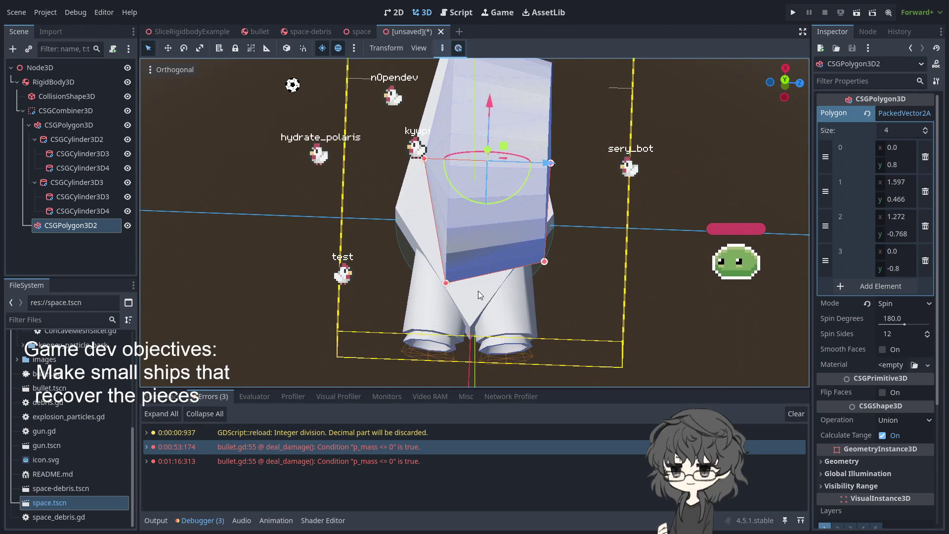
left_click_drag(446, 262, 441, 255)
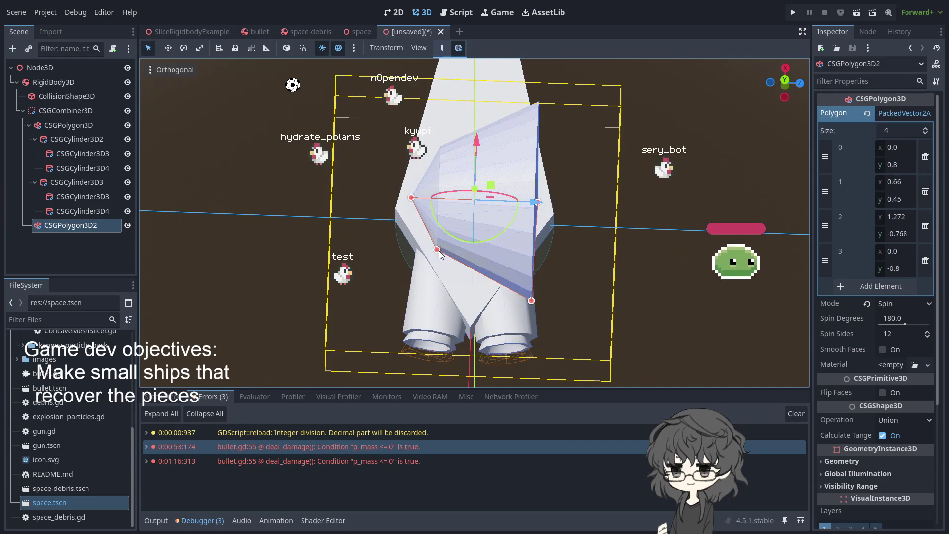
mouse_move(531, 295)
left_mouse_down()
mouse_move(512, 253)
mouse_move(524, 241)
mouse_move(657, 283)
mouse_move(470, 254)
mouse_move(311, 260)
mouse_move(498, 212)
left_mouse_up()
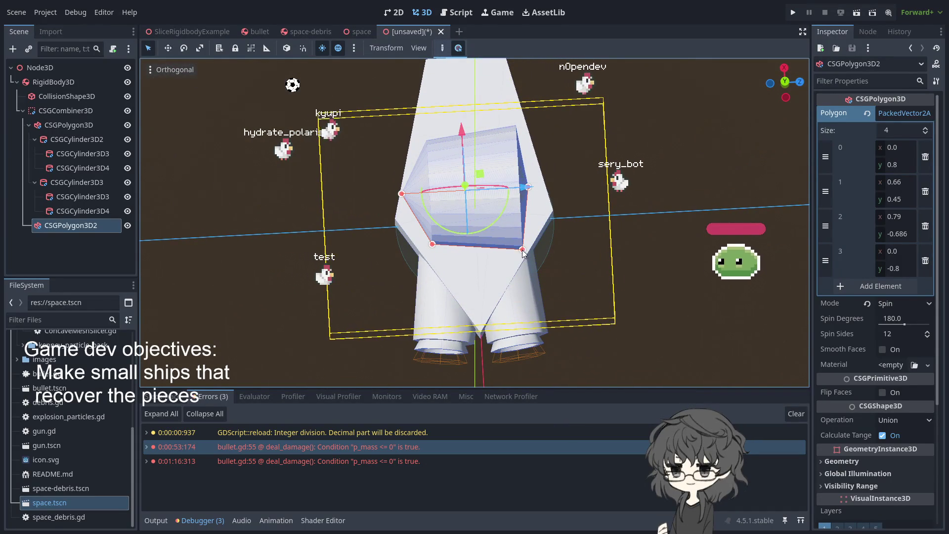
mouse_move(505, 261)
left_mouse_down()
mouse_move(474, 267)
mouse_move(617, 148)
mouse_move(672, 85)
mouse_move(643, 134)
mouse_move(635, 105)
mouse_move(614, 155)
mouse_move(602, 239)
mouse_move(618, 241)
mouse_move(618, 125)
mouse_move(613, 139)
mouse_move(502, 197)
mouse_move(516, 289)
mouse_move(543, 185)
mouse_move(596, 181)
mouse_move(562, 126)
mouse_move(502, 187)
mouse_move(505, 277)
mouse_move(634, 384)
mouse_move(702, 153)
mouse_move(659, 259)
mouse_move(704, 248)
mouse_move(595, 265)
mouse_move(304, 233)
mouse_move(254, 260)
mouse_move(459, 250)
left_mouse_up()
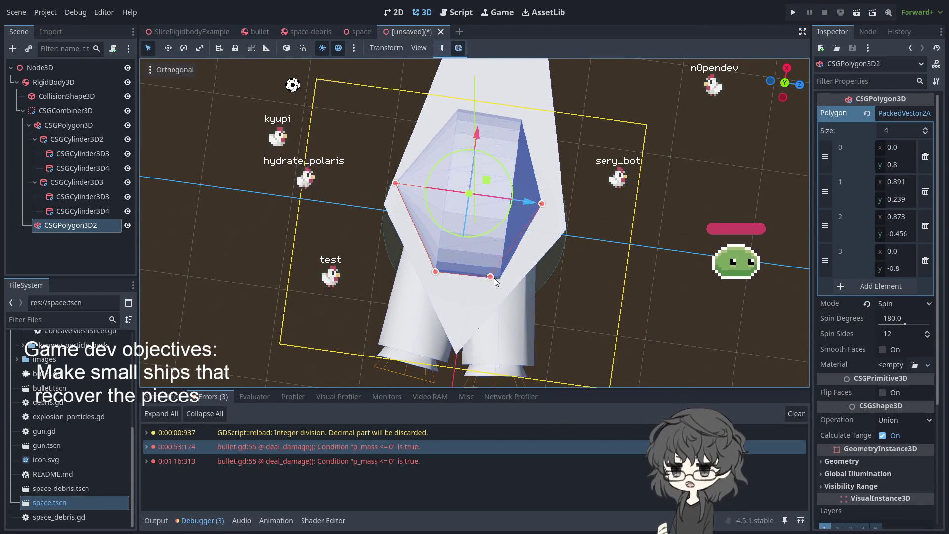
mouse_move(487, 282)
left_mouse_down()
mouse_move(519, 271)
mouse_move(519, 247)
mouse_move(499, 275)
left_mouse_up()
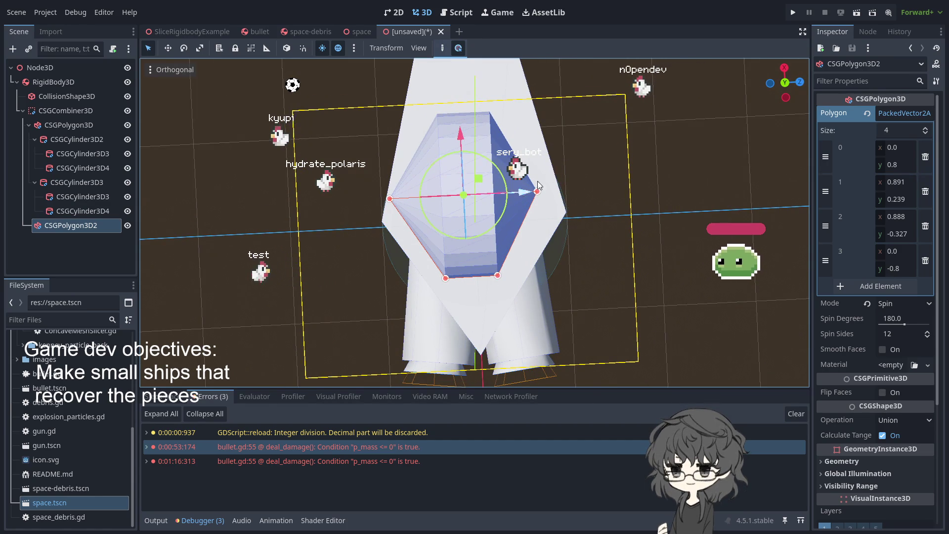
left_click_drag(527, 195, 541, 195)
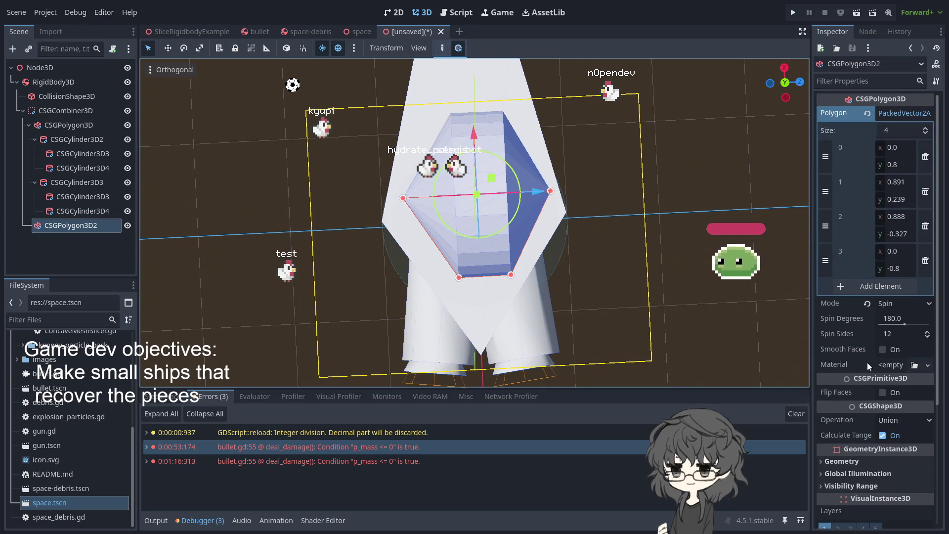
scroll(867, 362, "down", 3)
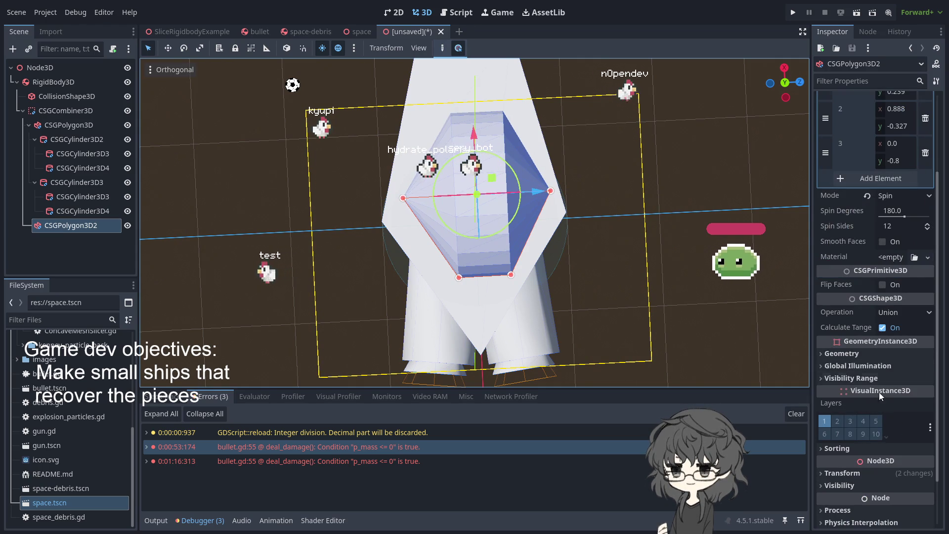
- Set CSGPolygon3D2's Position Z to 0 in the Transform section
left_click(865, 473)
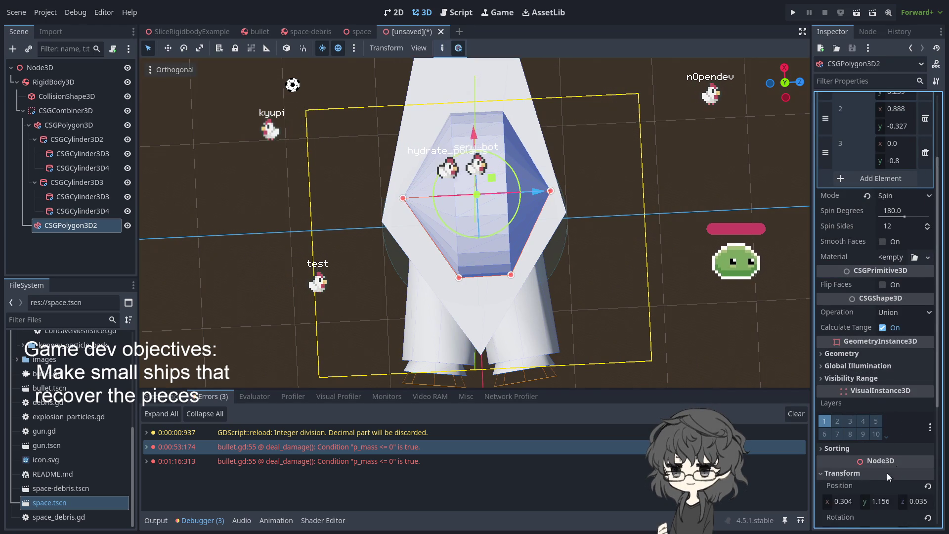
scroll(894, 467, "down", 3)
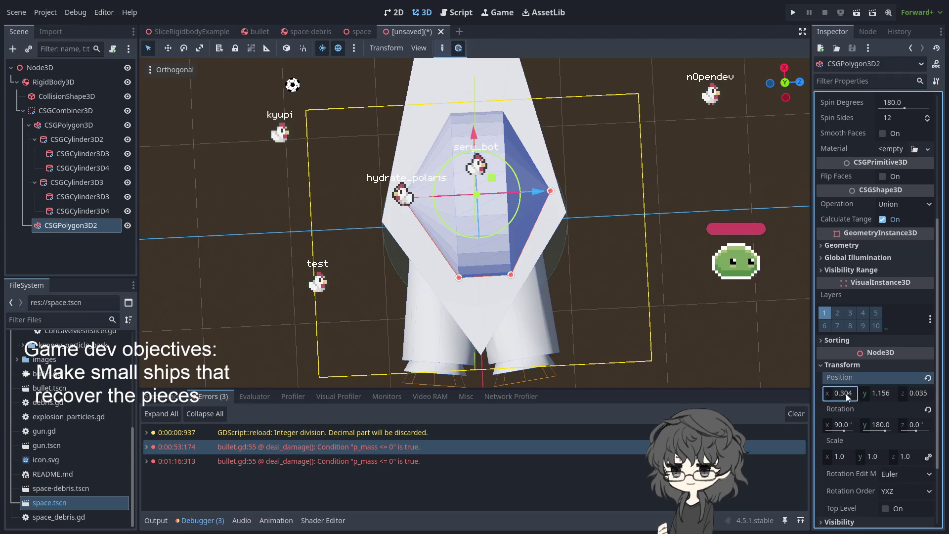
type("0")
key("Return")
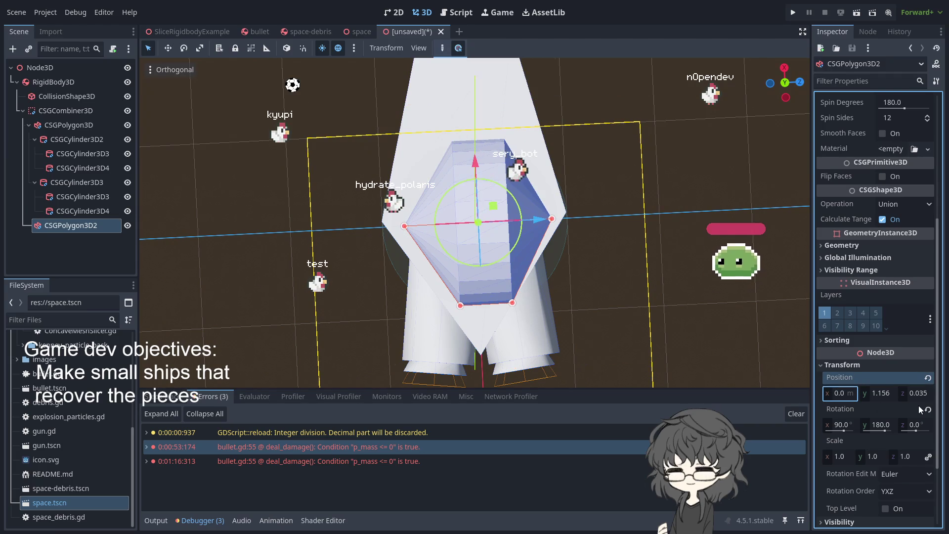
key("ctrl+z")
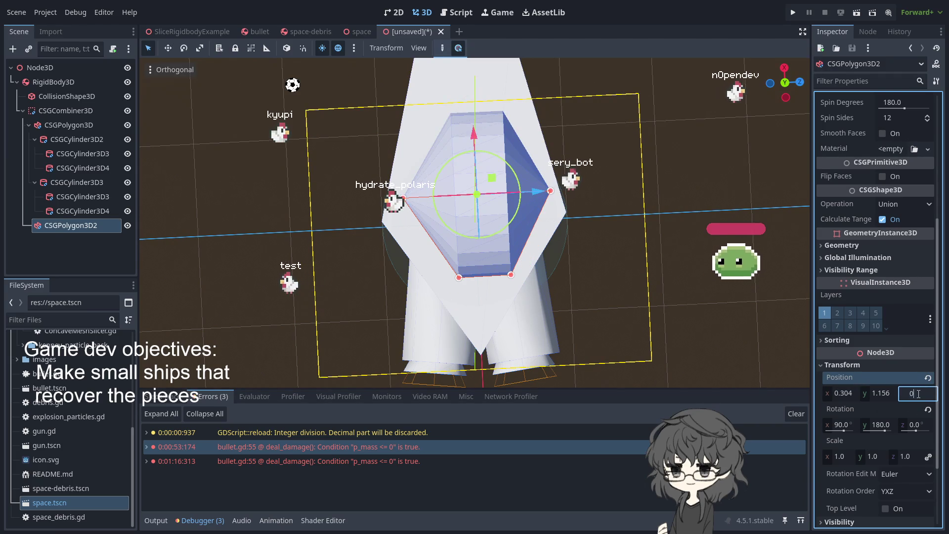
key("Return")
- Lower the canopy piece into the hull to Y 0.076
mouse_move(619, 230)
left_mouse_down()
mouse_move(623, 192)
mouse_move(627, 257)
mouse_move(621, 174)
mouse_move(618, 219)
mouse_move(569, 197)
left_mouse_up()
mouse_move(478, 162)
left_mouse_down()
mouse_move(478, 181)
mouse_move(509, 188)
mouse_move(403, 107)
mouse_move(368, 126)
mouse_move(318, 182)
mouse_move(627, 227)
mouse_move(574, 160)
mouse_move(592, 225)
mouse_move(560, 244)
left_mouse_up()
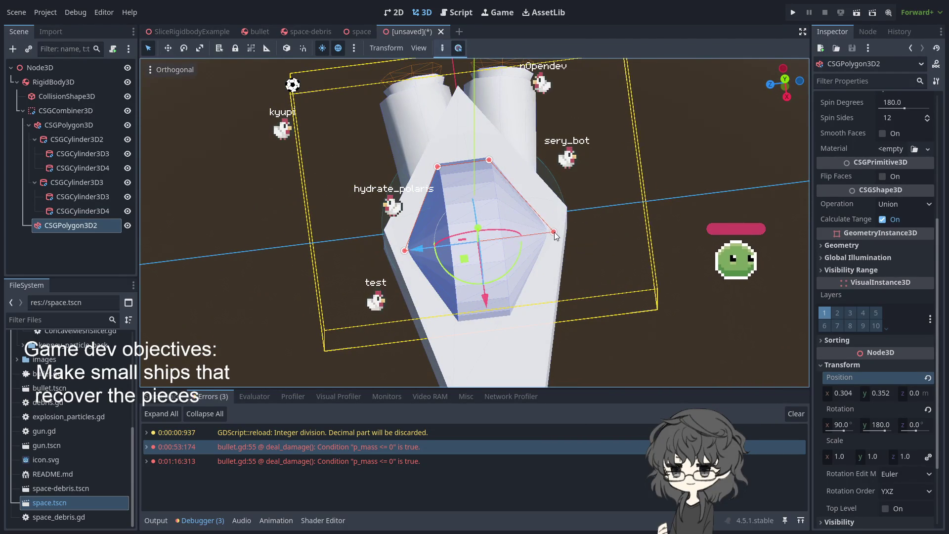
mouse_move(558, 234)
left_mouse_down()
mouse_move(574, 237)
mouse_move(397, 247)
mouse_move(573, 168)
mouse_move(563, 233)
left_mouse_up()
left_click_drag(503, 155, 504, 174)
left_click_drag(455, 244, 771, 184)
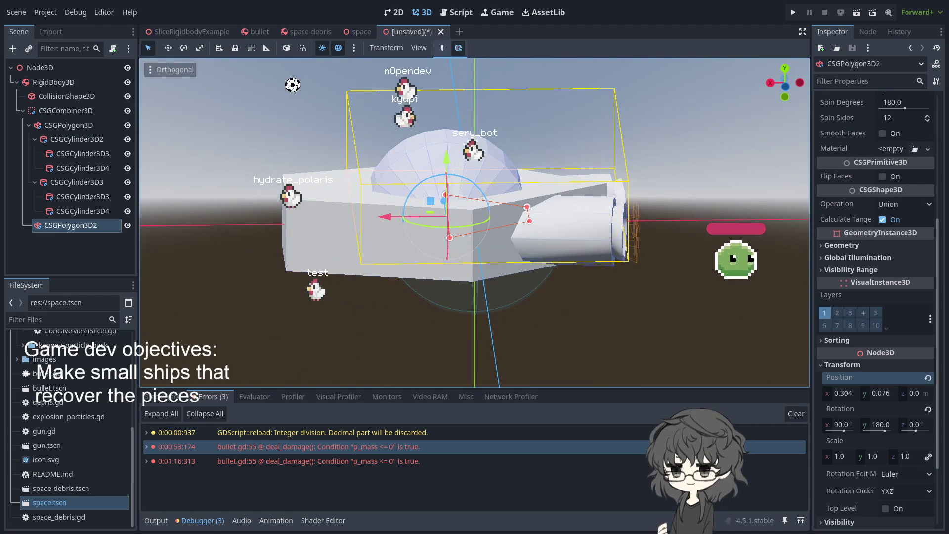
left_click(348, 321)
- Set outline point 1 to (0.9, 0.2) and point 2 to (0.9, -0.2)
mouse_move(309, 307)
left_mouse_down()
mouse_move(547, 256)
mouse_move(652, 294)
mouse_move(508, 302)
mouse_move(497, 179)
left_mouse_up()
left_click(496, 179)
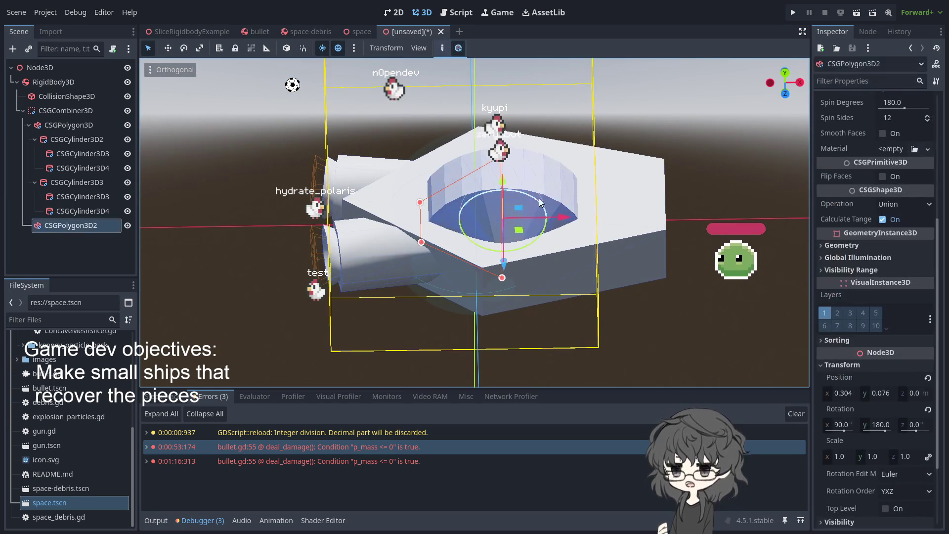
mouse_move(613, 226)
left_mouse_down()
mouse_move(432, 168)
mouse_move(435, 255)
mouse_move(455, 186)
mouse_move(450, 278)
left_mouse_up()
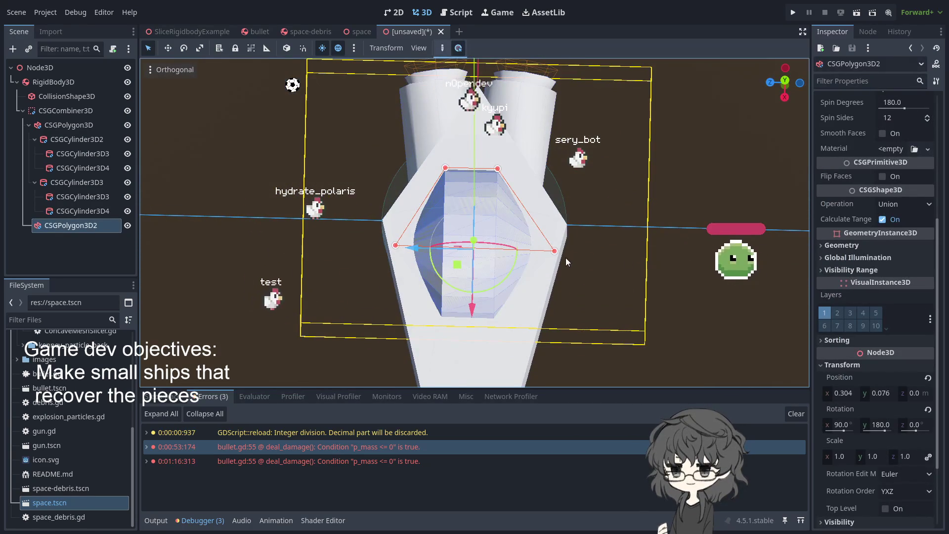
scroll(882, 222, "up", 5)
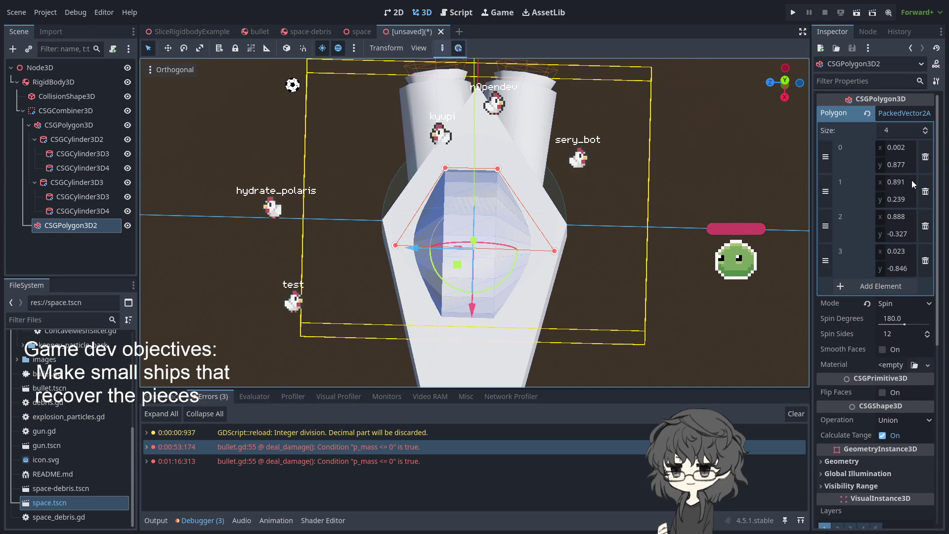
left_click(895, 182)
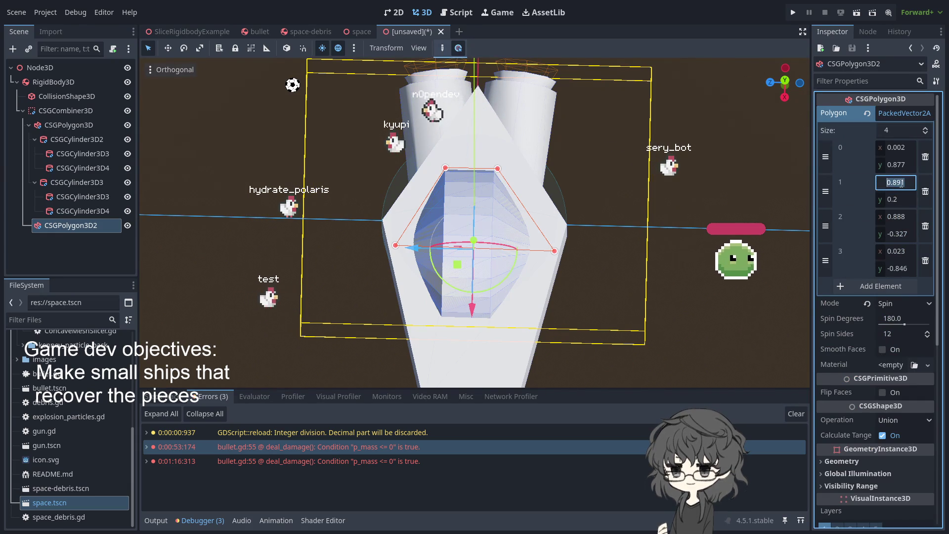
type("0.9")
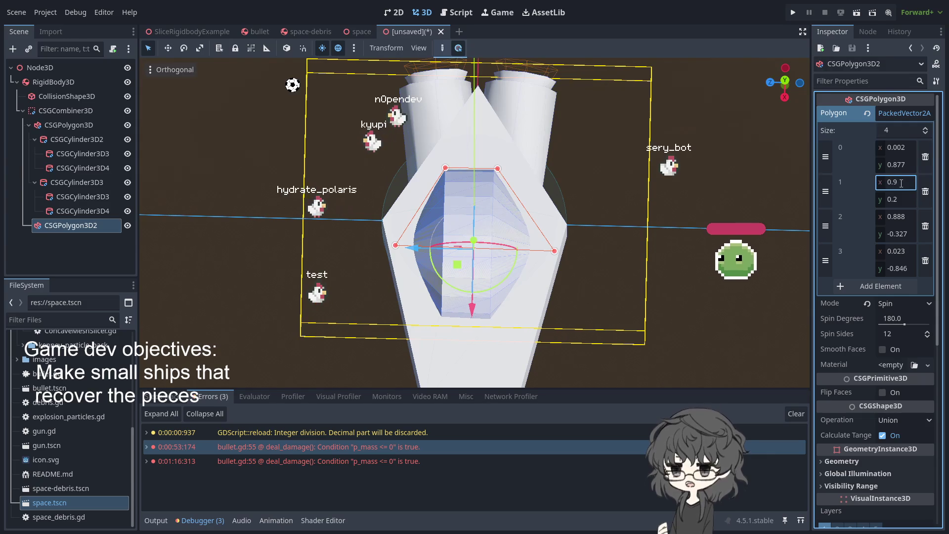
type("-0.2")
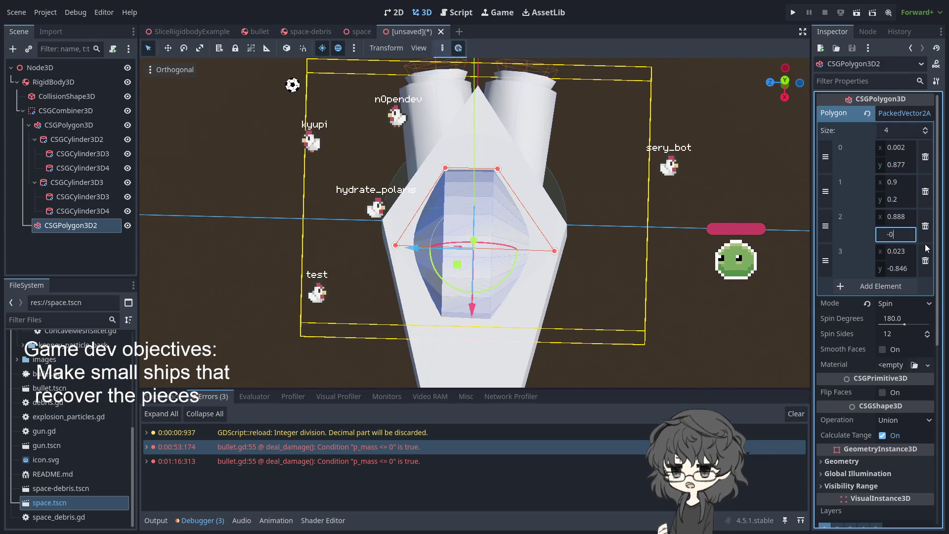
key("Return")
key("shift+Tab")
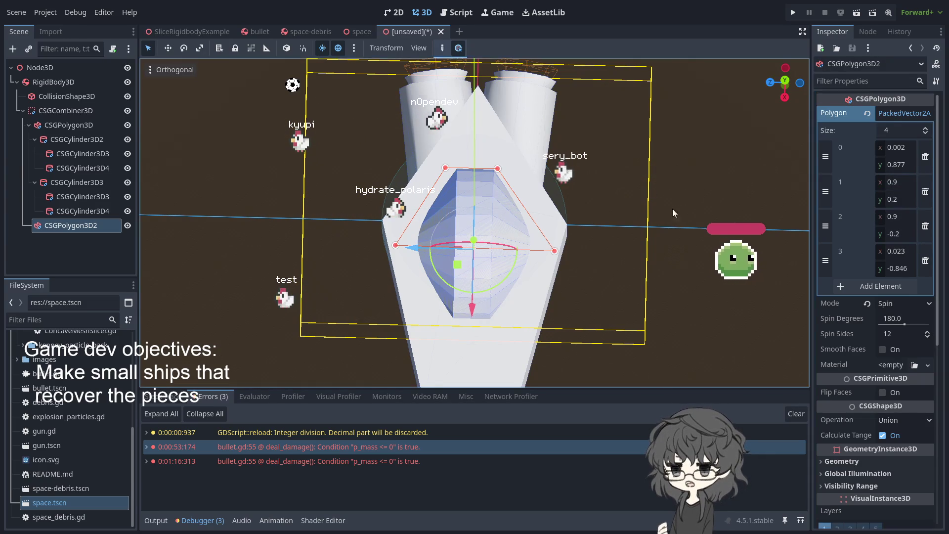
left_click(653, 292)
- Orbit and zoom around the ship to check the reshaped canopy from several angles
mouse_move(653, 292)
left_mouse_down()
mouse_move(620, 154)
mouse_move(447, 98)
mouse_move(462, 171)
mouse_move(499, 156)
left_mouse_up()
mouse_move(565, 135)
left_mouse_down()
mouse_move(149, 211)
mouse_move(372, 257)
mouse_move(459, 241)
mouse_move(493, 78)
mouse_move(517, 131)
mouse_move(243, 171)
mouse_move(328, 236)
mouse_move(521, 183)
mouse_move(606, 215)
mouse_move(595, 317)
mouse_move(593, 168)
mouse_move(476, 233)
mouse_move(354, 263)
mouse_move(415, 247)
left_mouse_up()
scroll(606, 215, "down", 3)
scroll(604, 316, "up", 3)
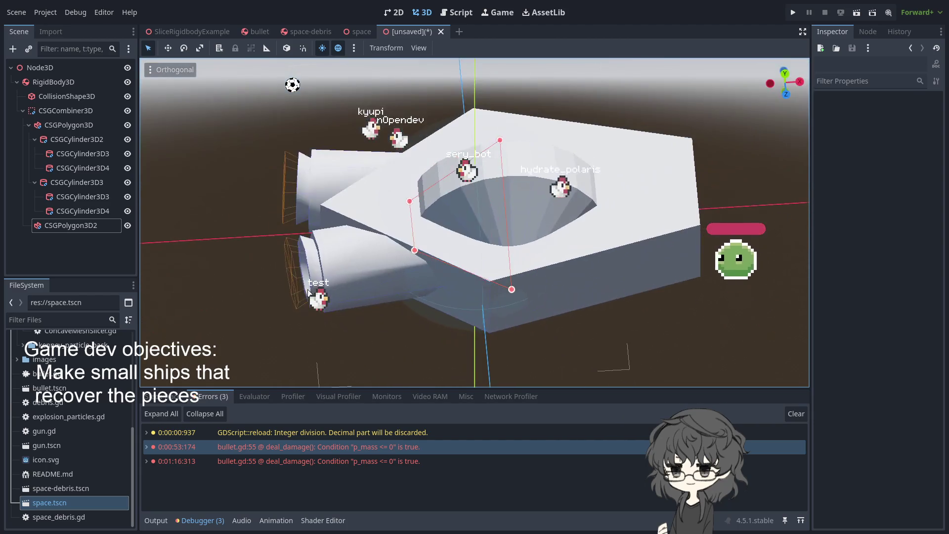
scroll(473, 229, "down", 2)
mouse_move(474, 230)
left_mouse_down()
mouse_move(410, 257)
mouse_move(409, 268)
mouse_move(377, 207)
mouse_move(470, 146)
mouse_move(565, 185)
mouse_move(502, 298)
mouse_move(618, 271)
left_mouse_up()
mouse_move(706, 200)
left_mouse_down()
mouse_move(536, 111)
mouse_move(336, 131)
left_mouse_up()
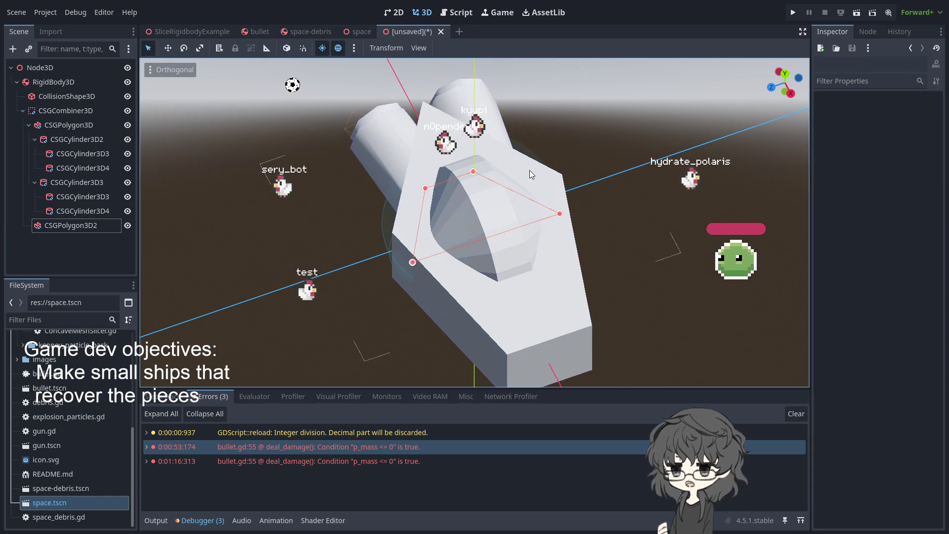
mouse_move(435, 257)
left_mouse_down()
mouse_move(601, 140)
mouse_move(538, 222)
mouse_move(357, 173)
mouse_move(349, 228)
mouse_move(624, 259)
mouse_move(652, 299)
left_mouse_up()
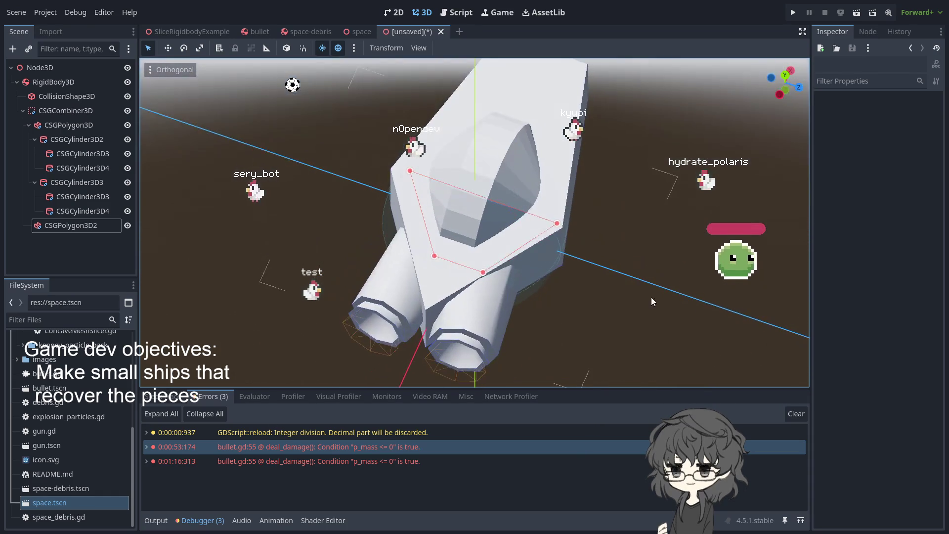
scroll(517, 274, "down", 5)
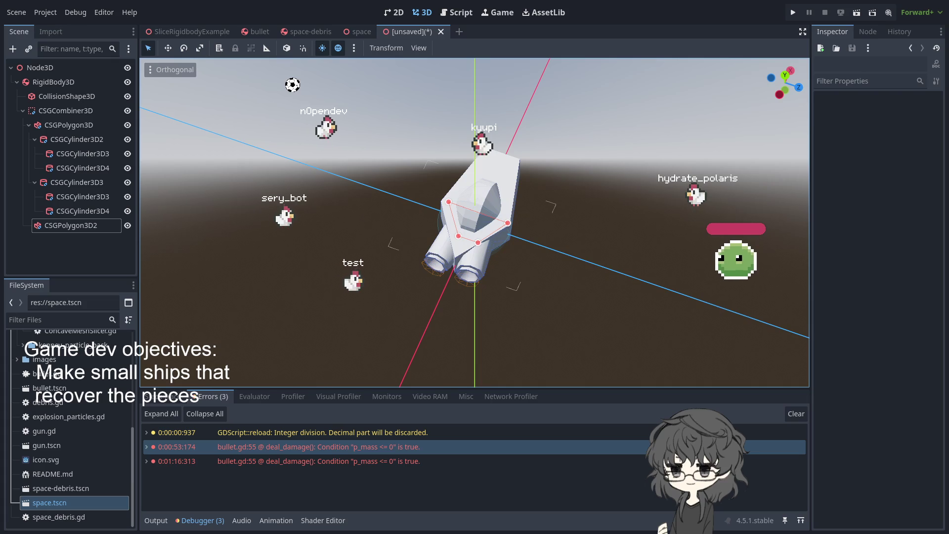
mouse_move(331, 345)
left_mouse_down()
mouse_move(508, 304)
mouse_move(577, 269)
mouse_move(463, 262)
mouse_move(507, 333)
mouse_move(447, 294)
mouse_move(474, 291)
mouse_move(534, 226)
mouse_move(556, 259)
left_mouse_up()
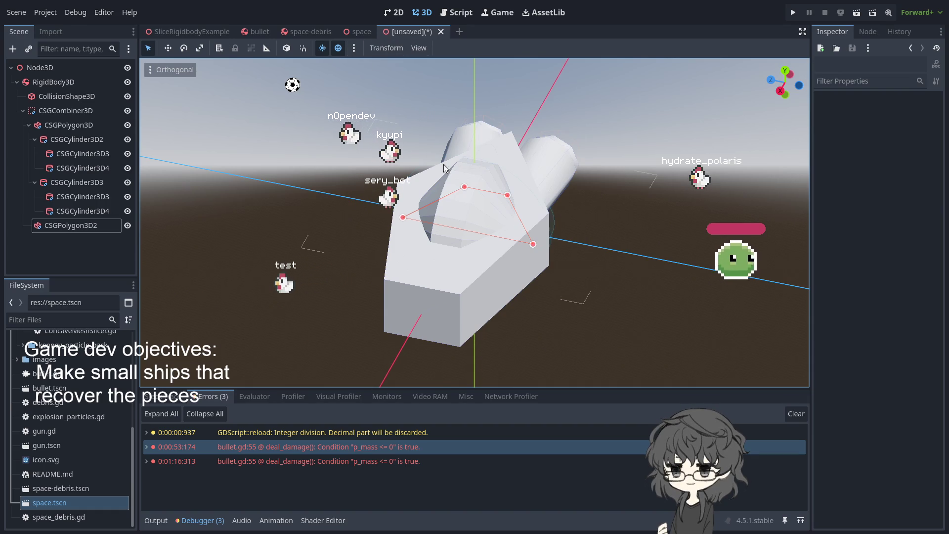
mouse_move(322, 170)
left_mouse_down()
mouse_move(374, 227)
mouse_move(524, 205)
left_mouse_up()
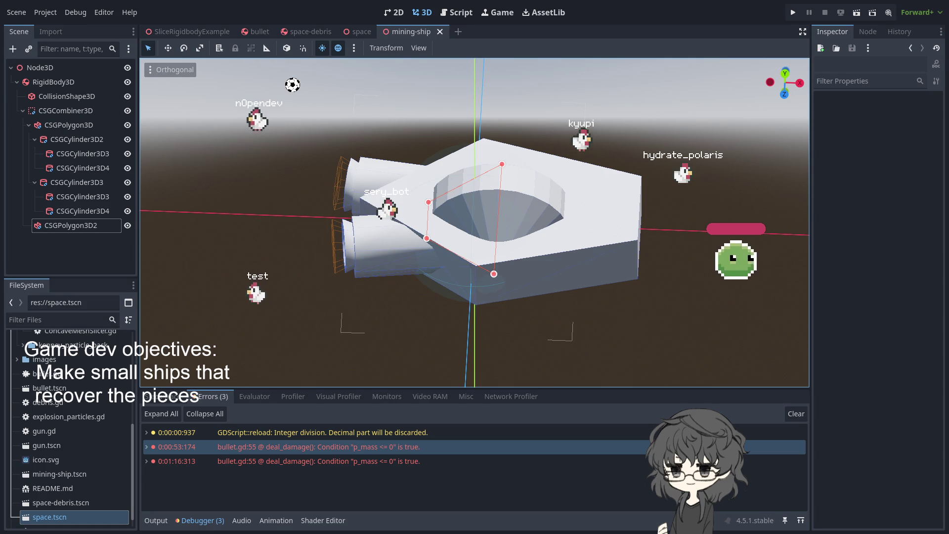
- Orbit around the saved mining ship to inspect its hull cavity, engine tubes and cone nozzles
mouse_move(461, 242)
left_mouse_down()
mouse_move(453, 283)
mouse_move(497, 246)
mouse_move(504, 189)
mouse_move(476, 274)
mouse_move(529, 298)
mouse_move(480, 258)
mouse_move(499, 330)
mouse_move(615, 284)
mouse_move(606, 268)
mouse_move(664, 248)
mouse_move(669, 295)
mouse_move(617, 283)
mouse_move(544, 236)
mouse_move(605, 144)
mouse_move(615, 245)
mouse_move(435, 227)
left_mouse_up()
mouse_move(297, 267)
left_mouse_down()
mouse_move(356, 281)
mouse_move(433, 217)
mouse_move(396, 274)
mouse_move(482, 264)
left_mouse_up()
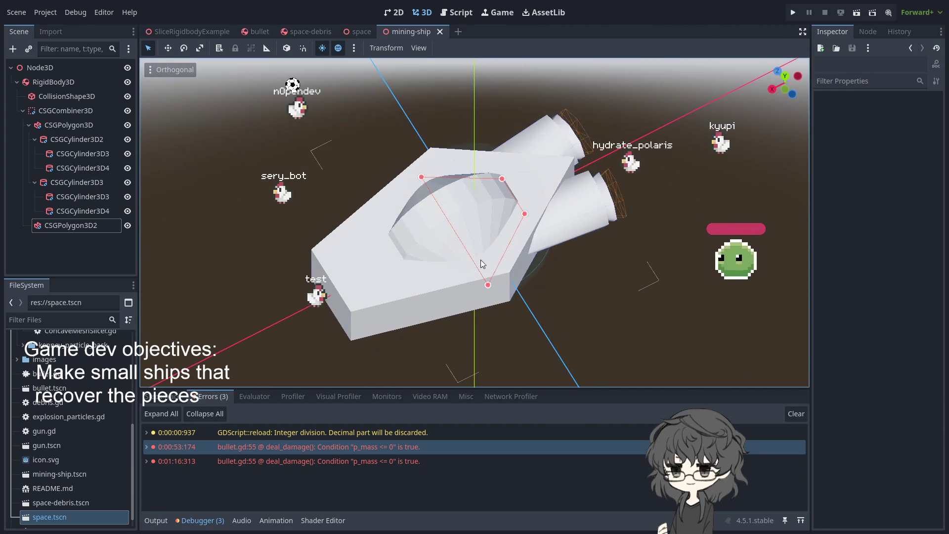
mouse_move(699, 223)
left_mouse_down()
mouse_move(621, 264)
mouse_move(556, 176)
mouse_move(437, 237)
mouse_move(389, 288)
mouse_move(561, 217)
mouse_move(587, 265)
left_mouse_up()
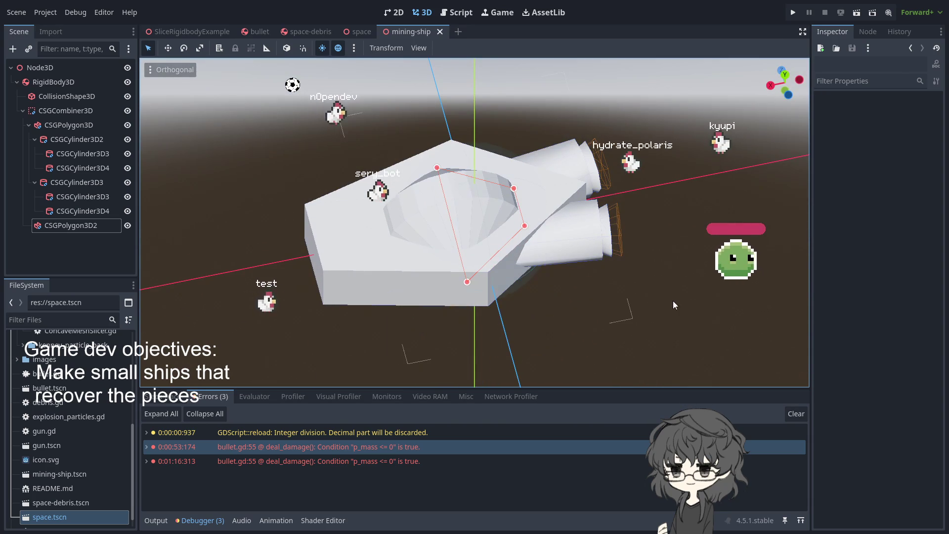
mouse_move(699, 307)
left_mouse_down()
mouse_move(660, 295)
mouse_move(616, 206)
mouse_move(667, 293)
left_mouse_up()
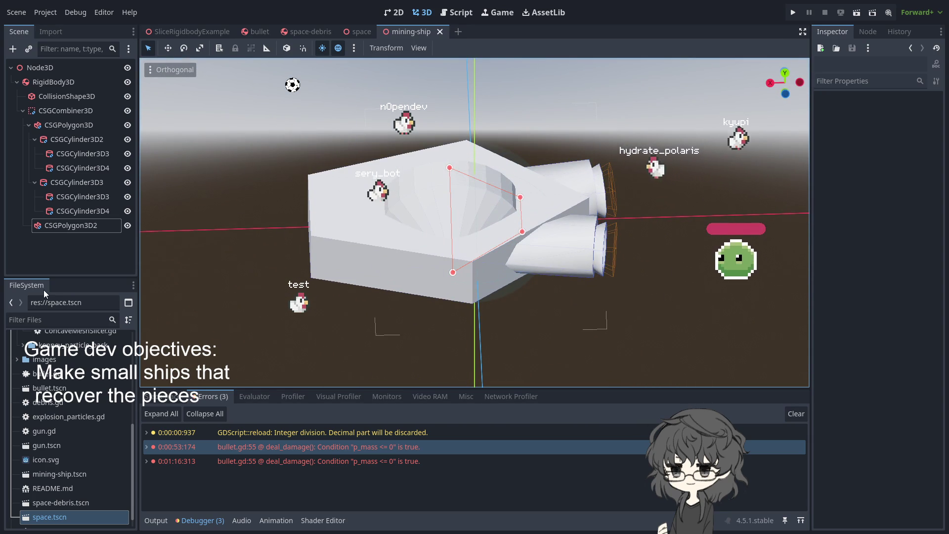
mouse_move(375, 302)
left_mouse_down()
mouse_move(417, 310)
mouse_move(401, 340)
mouse_move(354, 337)
left_mouse_up()
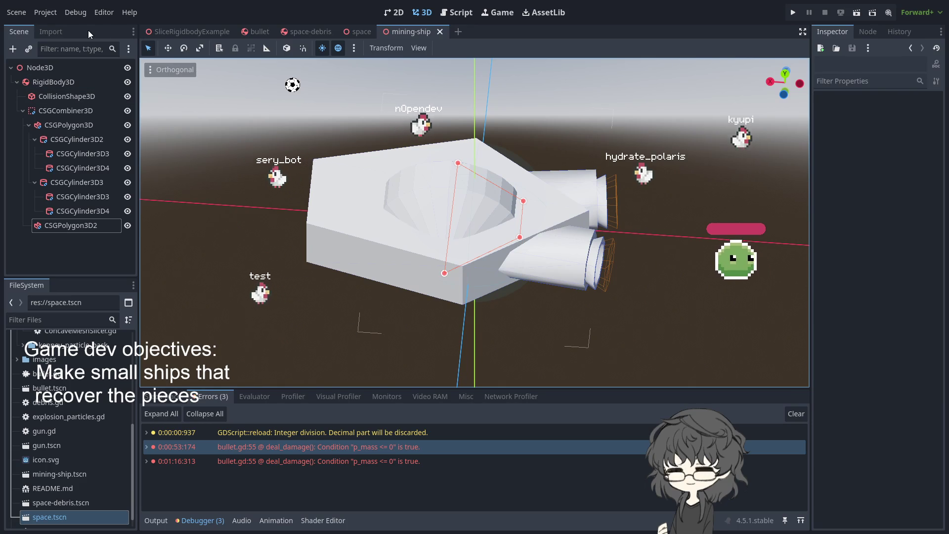
mouse_move(524, 145)
left_mouse_down()
mouse_move(373, 117)
mouse_move(221, 141)
mouse_move(235, 188)
mouse_move(524, 201)
mouse_move(621, 102)
mouse_move(591, 206)
left_mouse_up()
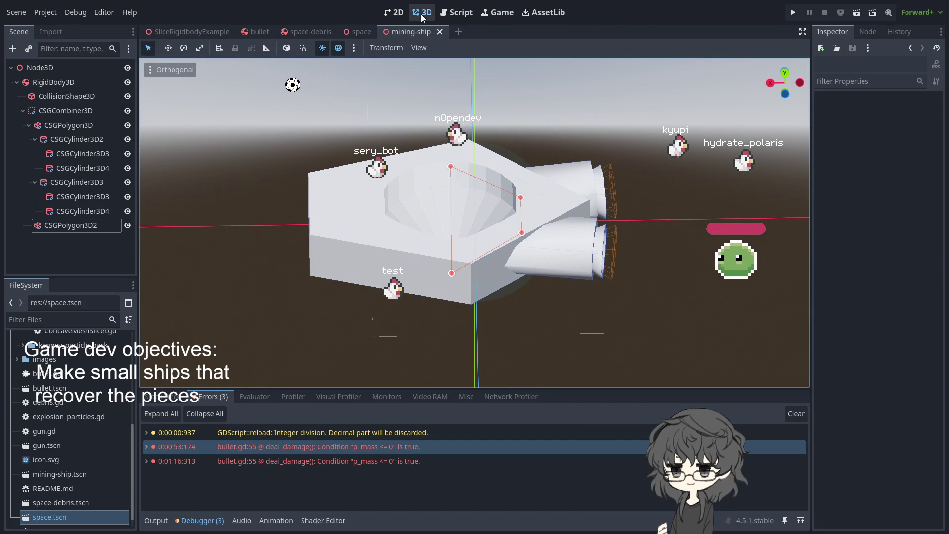
mouse_move(299, 34)
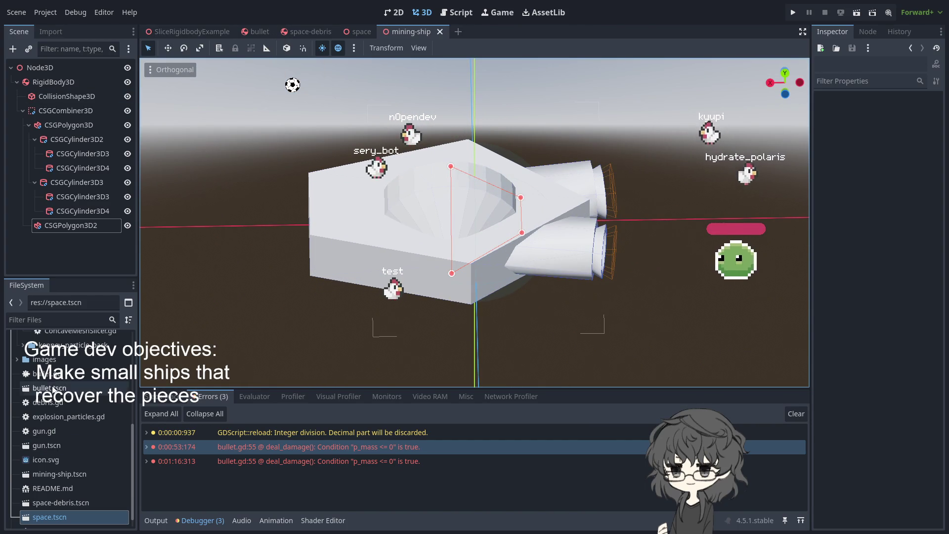
scroll(19, 383, "up", 5)
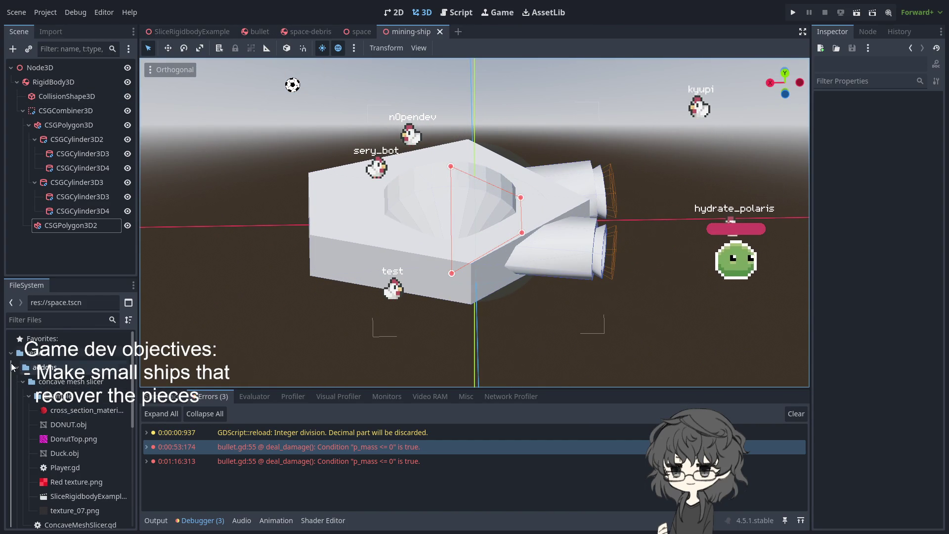
scroll(37, 423, "down", 10)
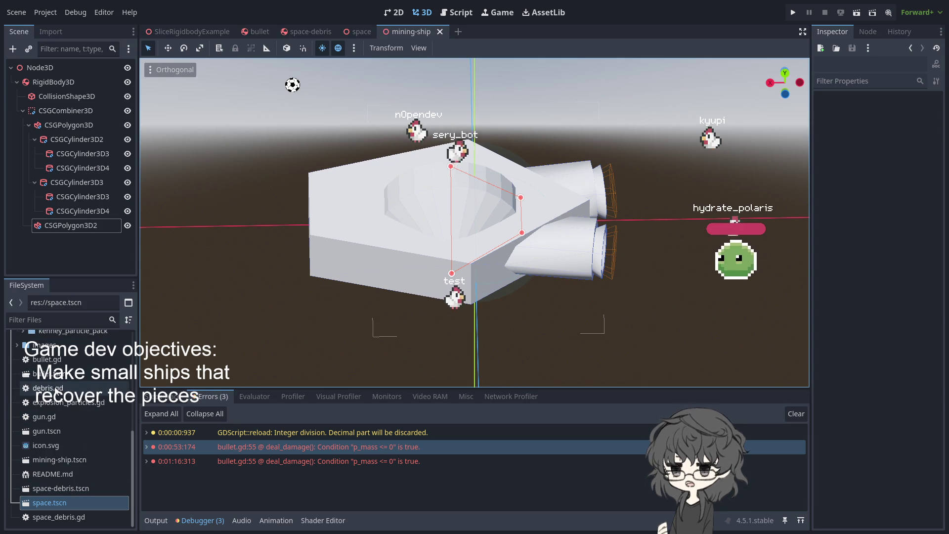
double_click(57, 502)
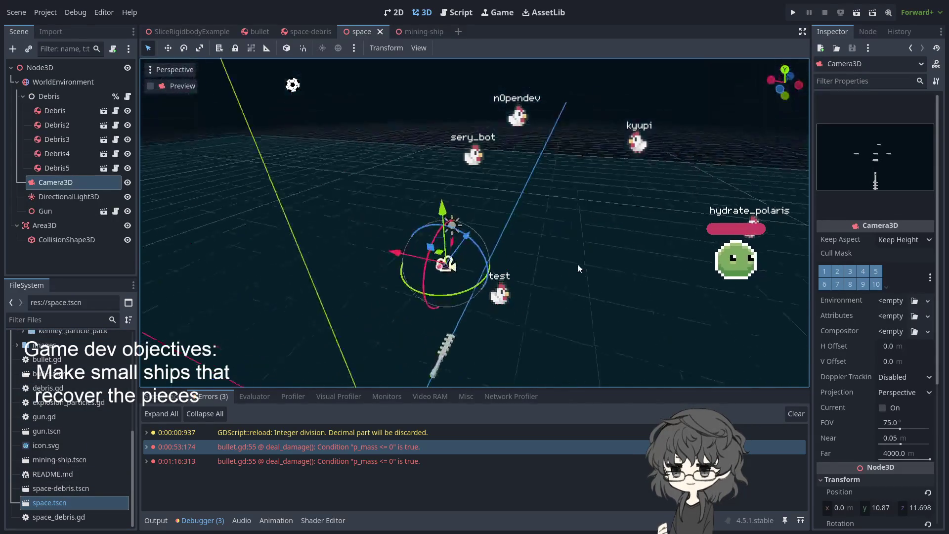
left_click(438, 346)
mouse_move(321, 368)
left_mouse_down()
mouse_move(363, 316)
mouse_move(436, 326)
mouse_move(328, 333)
mouse_move(388, 269)
mouse_move(381, 342)
mouse_move(248, 292)
mouse_move(291, 307)
left_mouse_up()
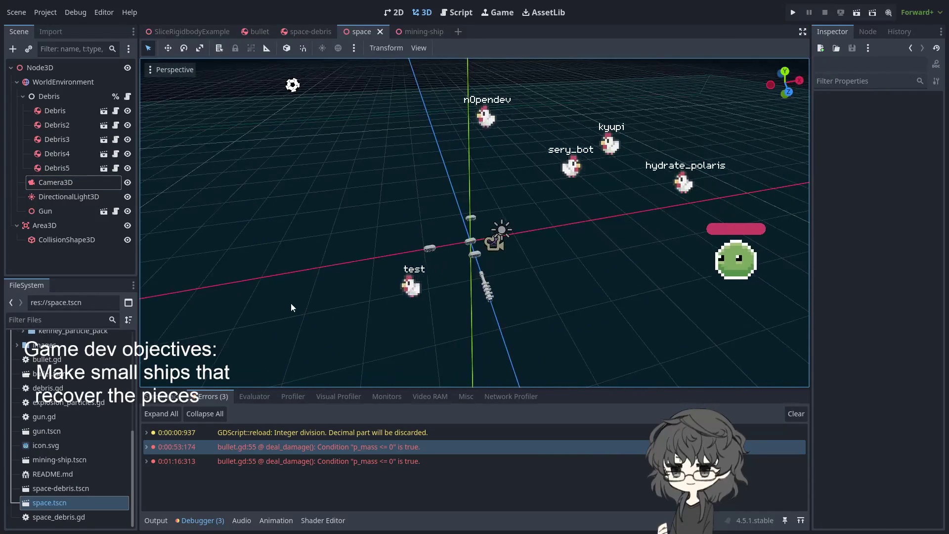
left_click(413, 33)
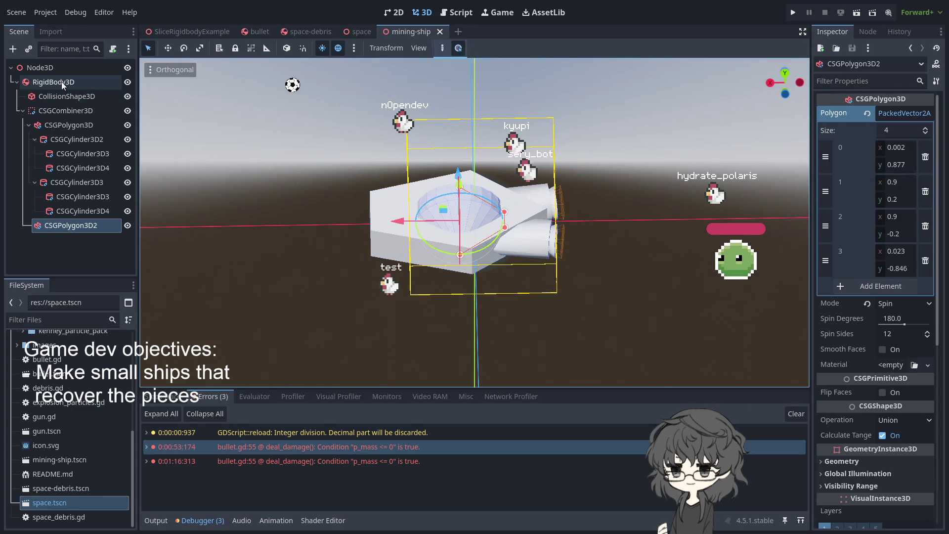
- Select CollisionShape3D and enlarge the sphere's radius so it encloses the ship
left_click(64, 99)
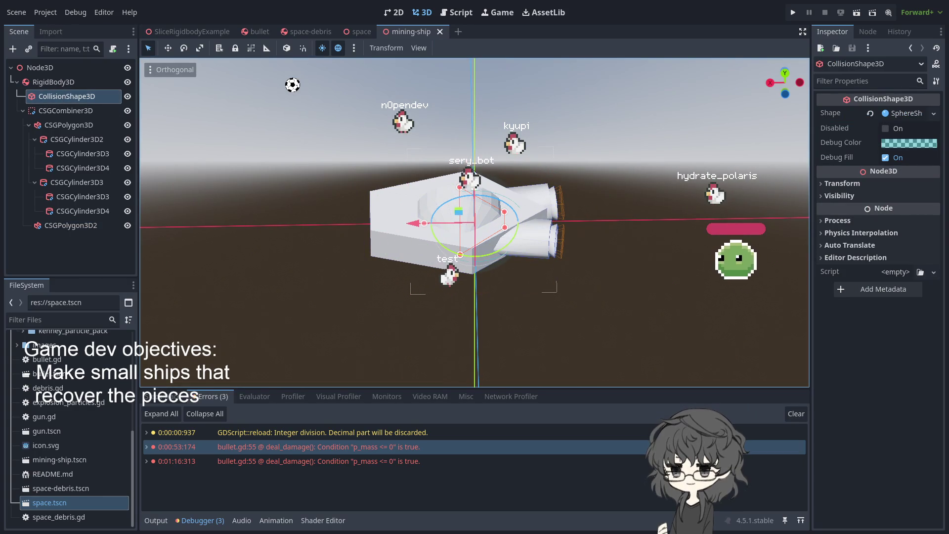
left_click_drag(464, 218, 505, 221)
mouse_move(362, 185)
left_mouse_down()
mouse_move(473, 271)
mouse_move(357, 191)
left_mouse_up()
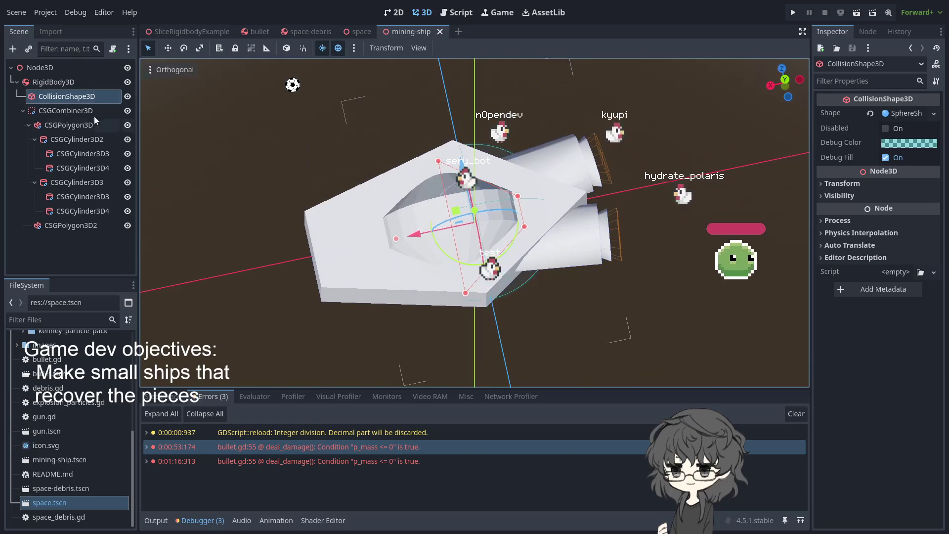
left_click(904, 113)
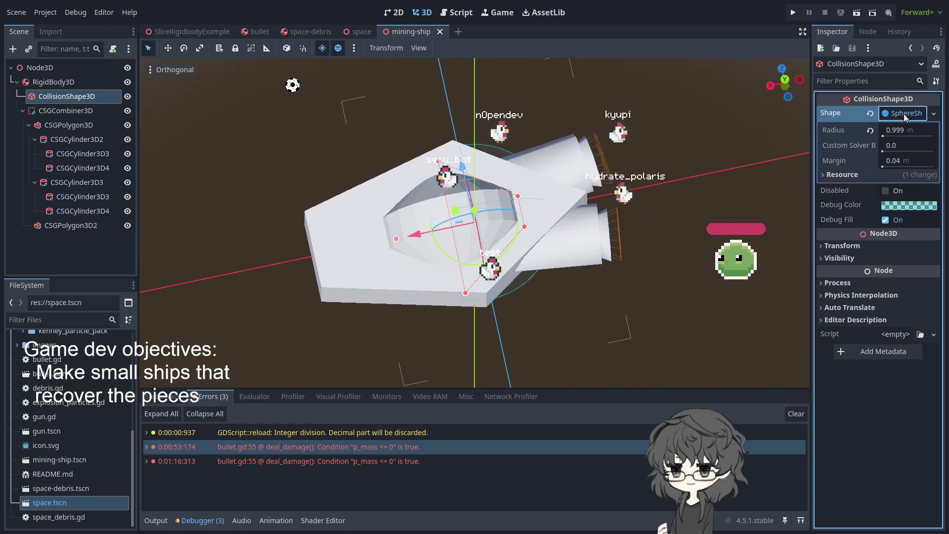
left_click_drag(883, 136, 884, 136)
mouse_move(668, 141)
left_mouse_down()
mouse_move(535, 138)
mouse_move(625, 179)
mouse_move(671, 149)
mouse_move(476, 161)
mouse_move(305, 236)
left_mouse_up()
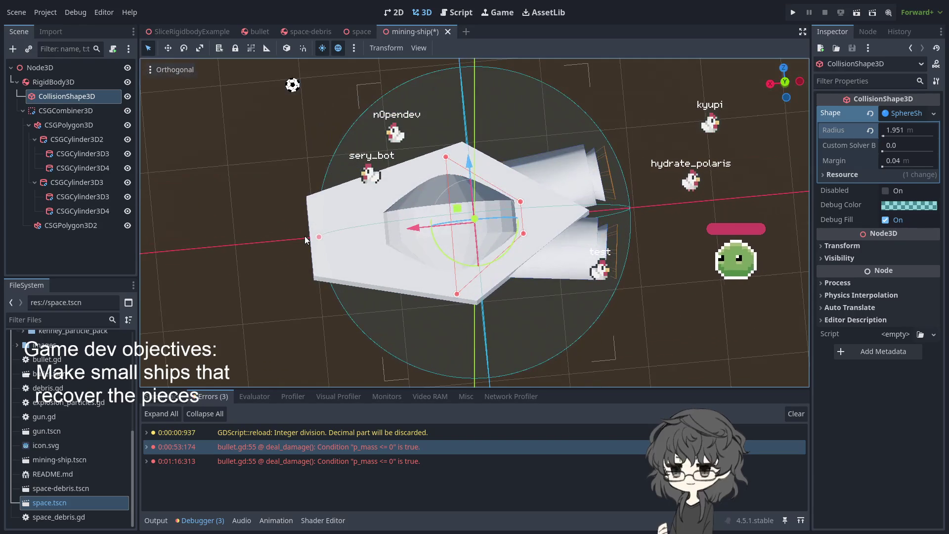
- Replace the sphere with a new CapsuleShape3D (radius 0.5 m, height 2.0 m)
left_click(933, 114)
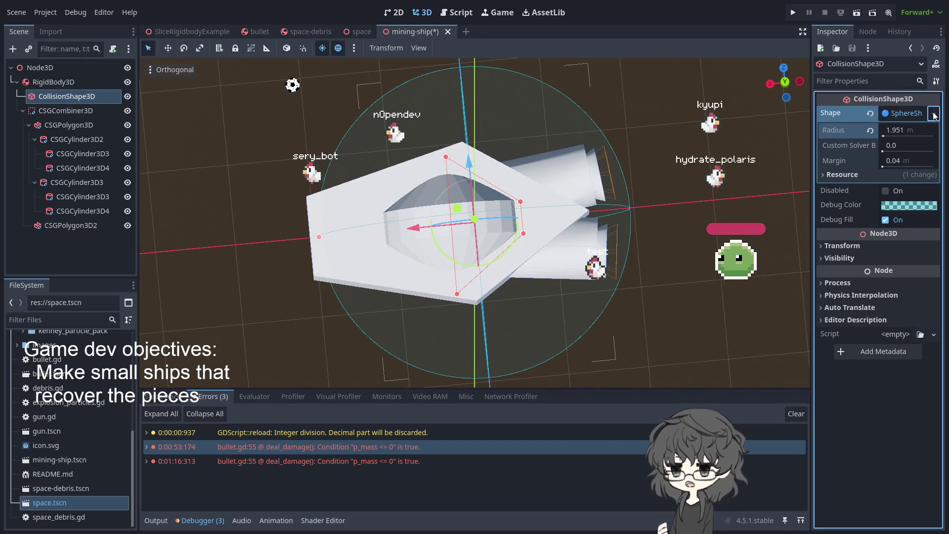
left_click(882, 181)
mouse_move(642, 222)
left_mouse_down()
mouse_move(603, 207)
mouse_move(573, 236)
mouse_move(568, 198)
mouse_move(437, 133)
mouse_move(432, 85)
mouse_move(431, 98)
mouse_move(547, 114)
mouse_move(565, 67)
mouse_move(553, 229)
left_mouse_up()
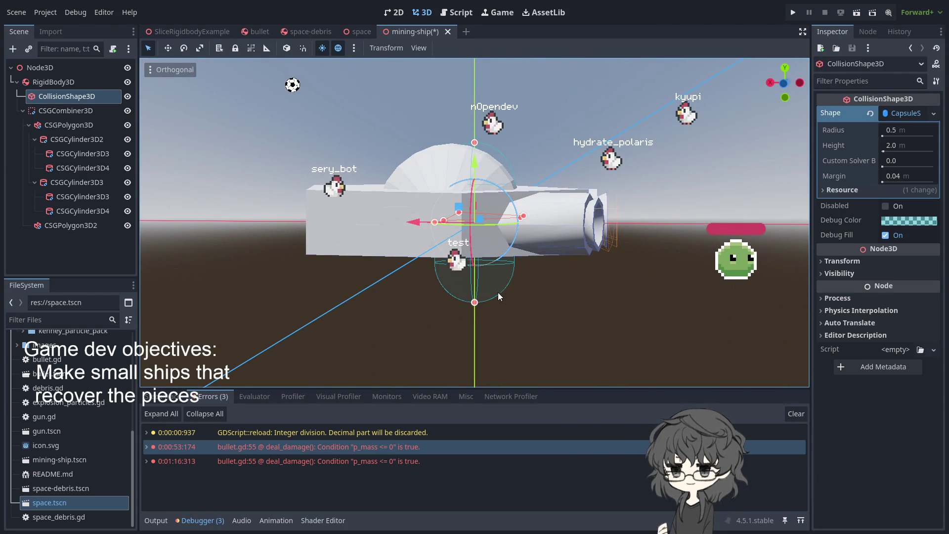
- Rotate the capsule -90° to lie lengthwise and stretch it along the hull
mouse_move(502, 188)
left_mouse_down()
mouse_move(455, 171)
mouse_move(403, 173)
mouse_move(396, 312)
left_mouse_up()
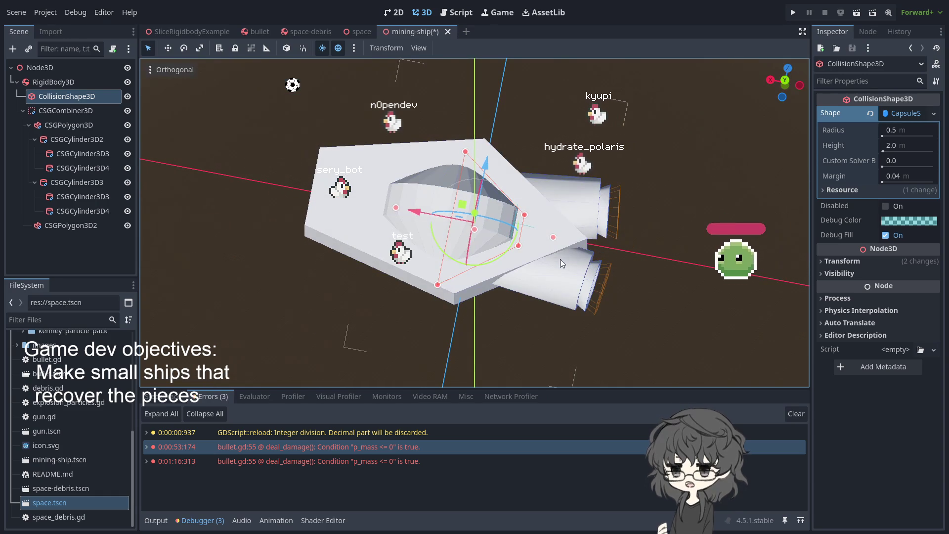
left_click_drag(553, 237, 614, 247)
left_click_drag(395, 208, 294, 191)
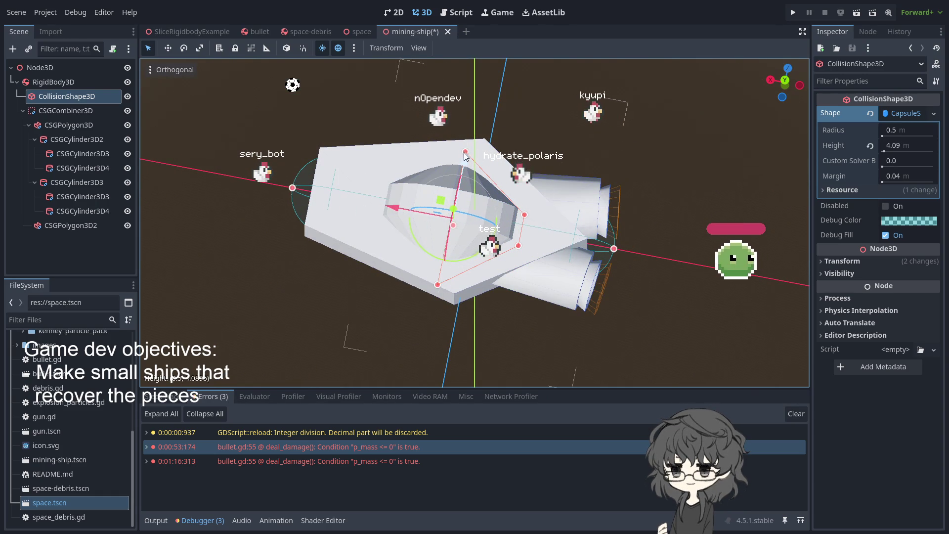
mouse_move(464, 157)
left_mouse_down()
mouse_move(464, 209)
mouse_move(388, 236)
mouse_move(508, 151)
left_mouse_up()
mouse_move(516, 297)
left_mouse_down()
mouse_move(479, 285)
mouse_move(430, 301)
mouse_move(498, 261)
mouse_move(500, 277)
mouse_move(543, 324)
left_mouse_up()
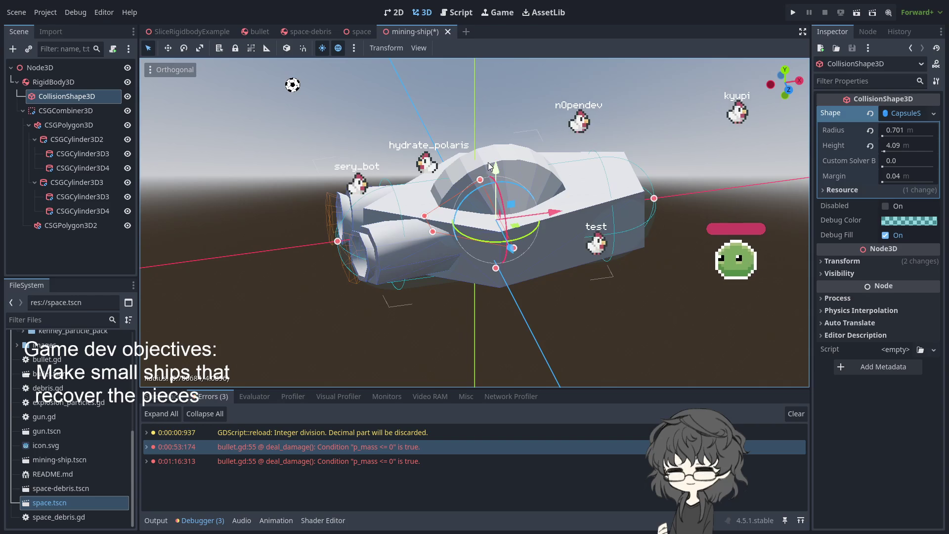
- Raise the capsule slightly on Y and extend it to about 1.0 m radius and 3.9 m height
mouse_move(496, 171)
left_mouse_down()
mouse_move(496, 152)
mouse_move(494, 166)
mouse_move(524, 204)
mouse_move(495, 229)
mouse_move(351, 276)
mouse_move(365, 323)
mouse_move(468, 331)
mouse_move(517, 346)
mouse_move(547, 310)
left_mouse_up()
mouse_move(663, 212)
left_mouse_down()
mouse_move(660, 223)
mouse_move(583, 149)
mouse_move(520, 233)
mouse_move(524, 259)
mouse_move(484, 290)
mouse_move(497, 282)
mouse_move(508, 297)
mouse_move(509, 348)
mouse_move(460, 228)
mouse_move(345, 293)
mouse_move(702, 238)
mouse_move(640, 257)
mouse_move(671, 307)
mouse_move(657, 266)
mouse_move(132, 260)
left_mouse_up()
mouse_move(241, 269)
left_mouse_down()
mouse_move(332, 251)
mouse_move(331, 270)
mouse_move(421, 207)
mouse_move(580, 216)
mouse_move(571, 103)
mouse_move(604, 215)
left_mouse_up()
mouse_move(500, 125)
left_mouse_down()
mouse_move(398, 171)
mouse_move(411, 217)
mouse_move(616, 235)
mouse_move(453, 222)
mouse_move(475, 272)
mouse_move(637, 261)
left_mouse_up()
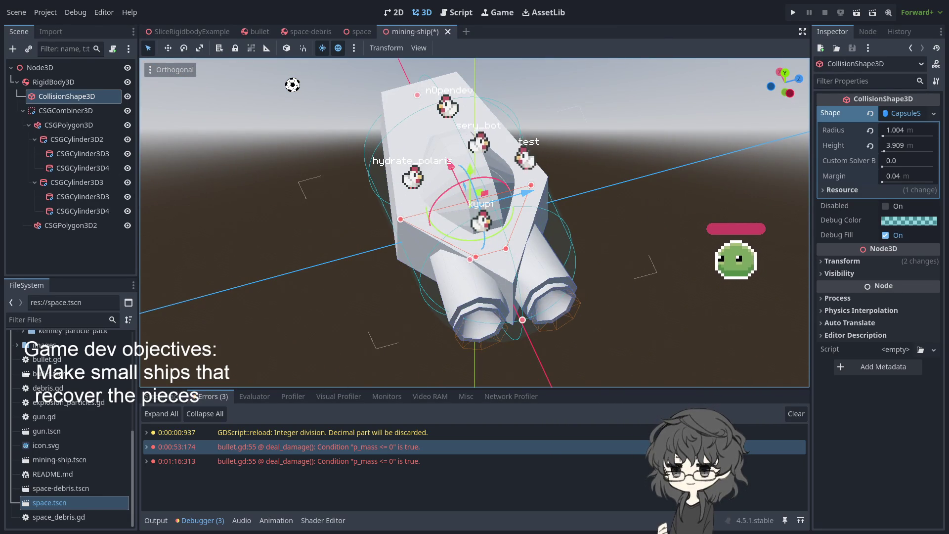
mouse_move(638, 262)
left_mouse_down()
mouse_move(563, 112)
mouse_move(480, 244)
mouse_move(638, 96)
mouse_move(451, 192)
mouse_move(576, 167)
mouse_move(281, 181)
left_mouse_up()
left_click(281, 181)
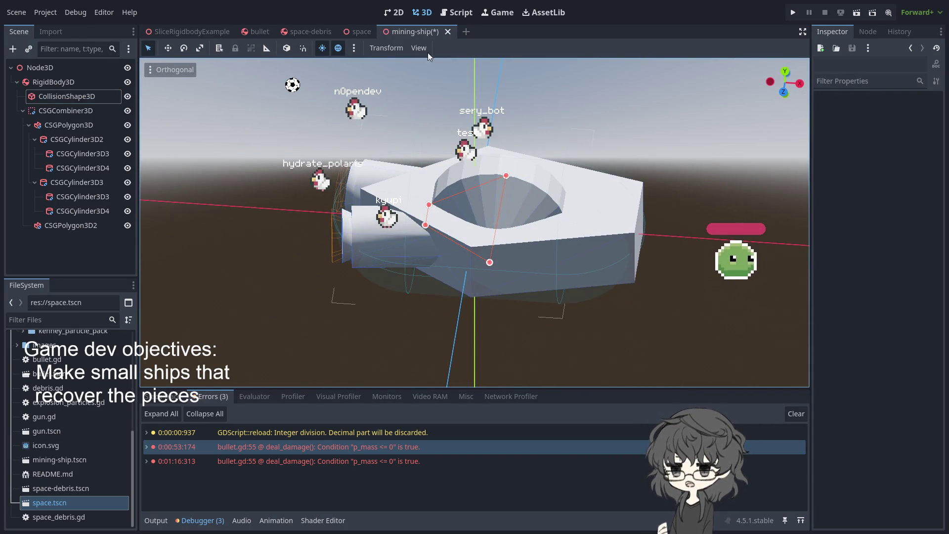
left_click(358, 31)
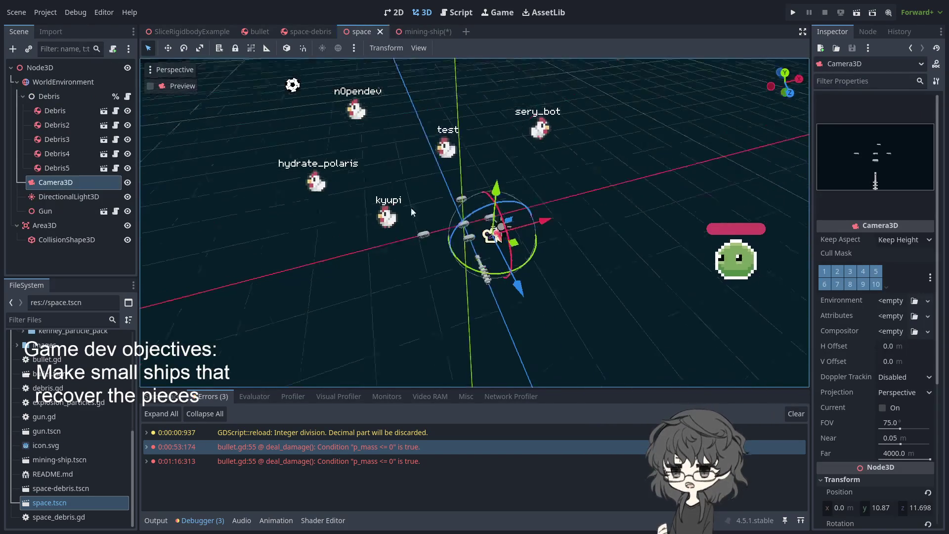
mouse_move(493, 206)
left_mouse_down()
mouse_move(461, 111)
mouse_move(398, 219)
mouse_move(327, 247)
mouse_move(391, 266)
mouse_move(384, 259)
left_mouse_up()
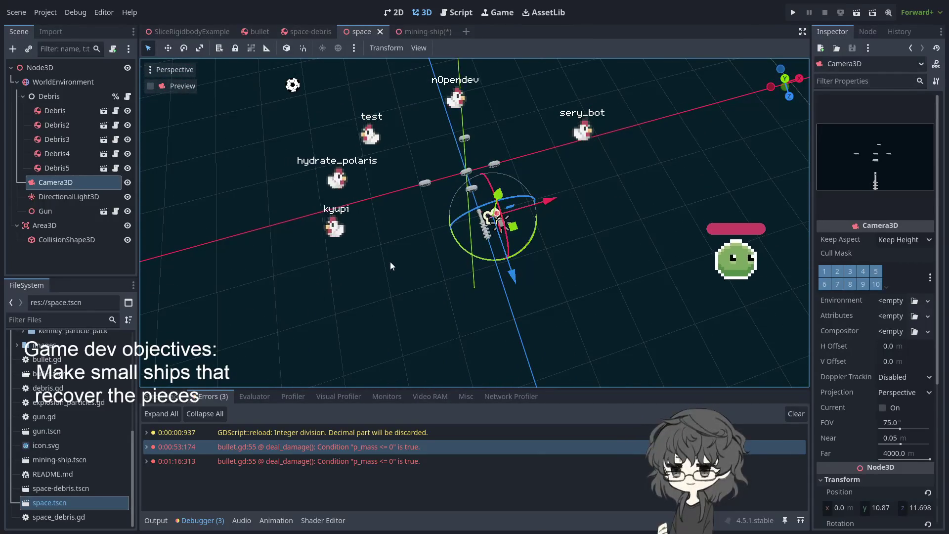
left_click(389, 262)
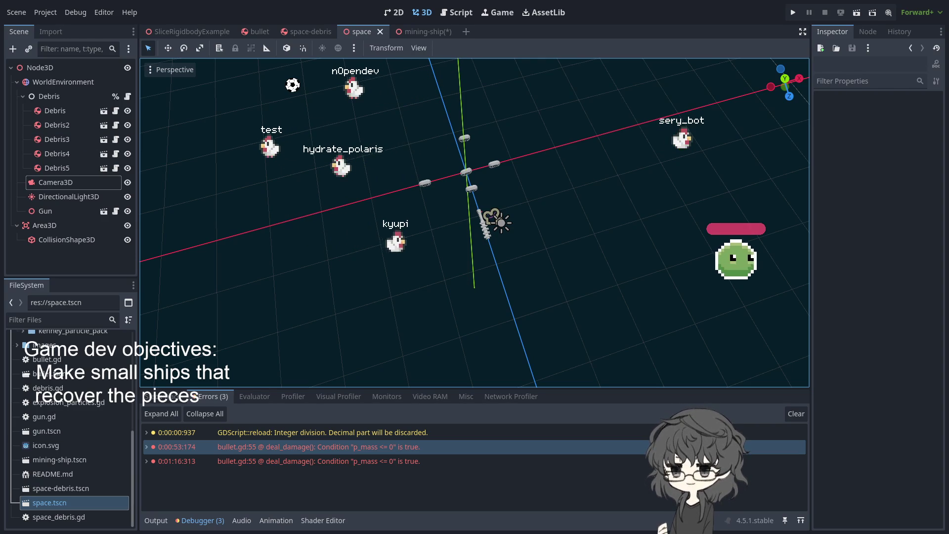
mouse_move(399, 145)
left_mouse_down()
mouse_move(380, 161)
mouse_move(369, 155)
left_mouse_up()
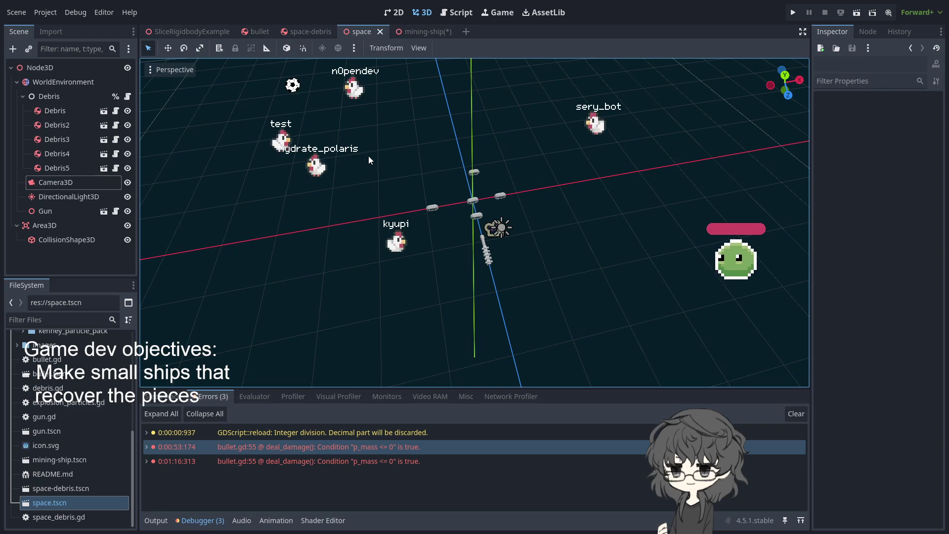
left_click(432, 35)
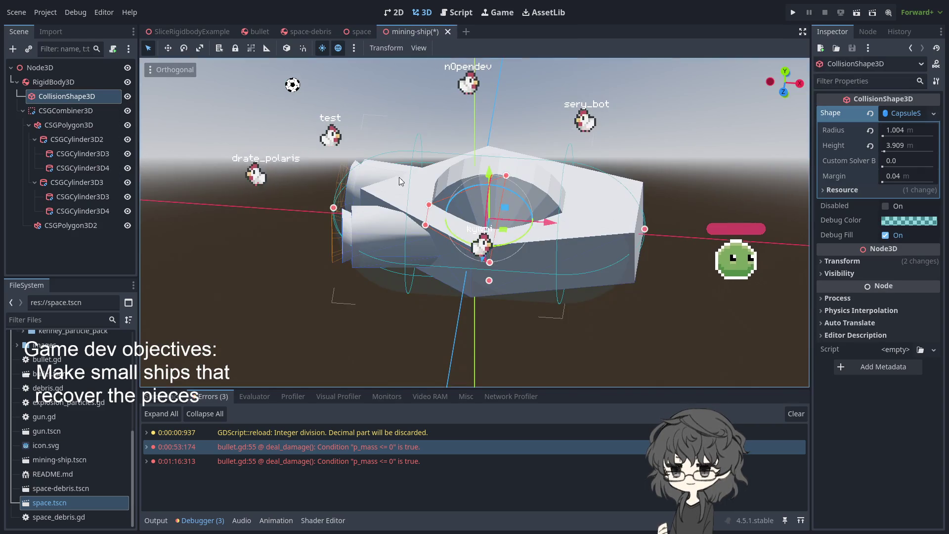
- Make RigidBody3D the scene root and delete the leftover Node3D
mouse_move(434, 242)
left_mouse_down()
mouse_move(283, 116)
mouse_move(332, 221)
mouse_move(610, 221)
mouse_move(562, 233)
left_mouse_up()
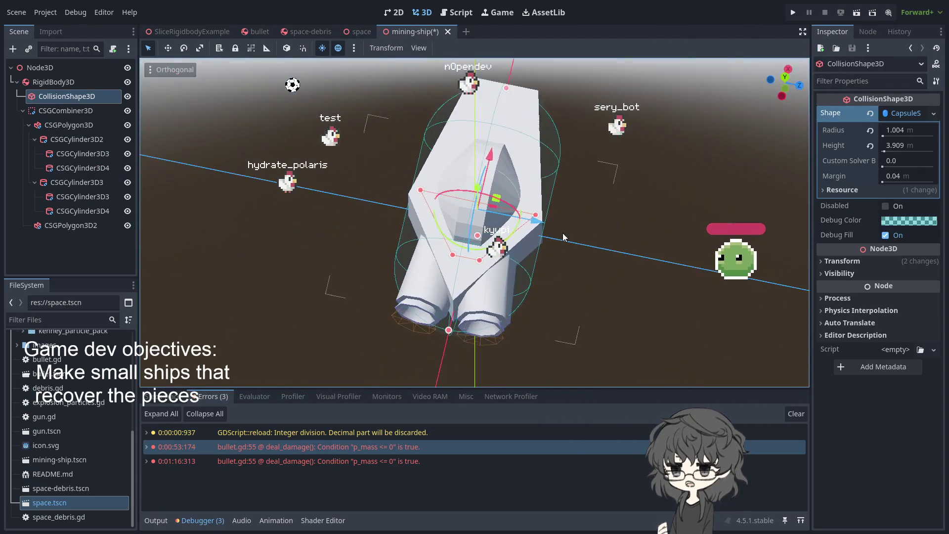
left_click(63, 72)
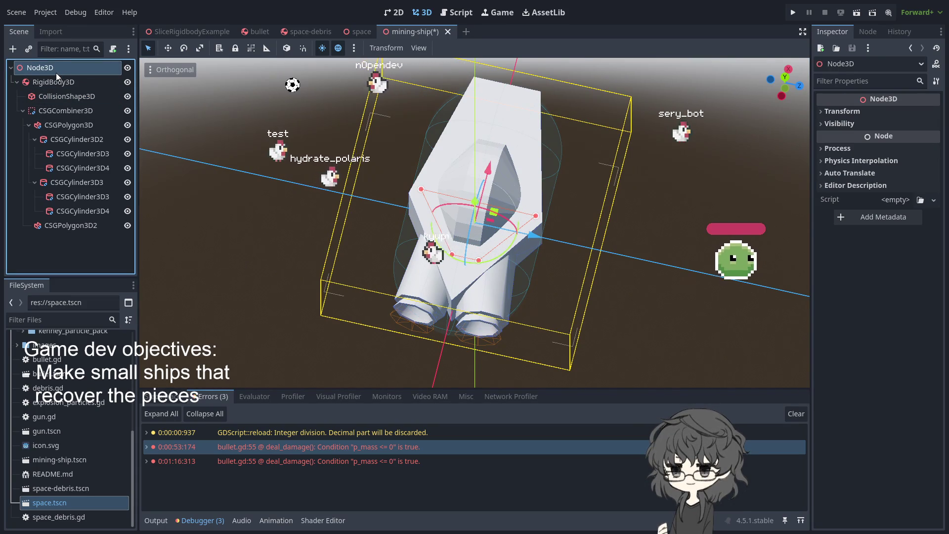
left_click(57, 82)
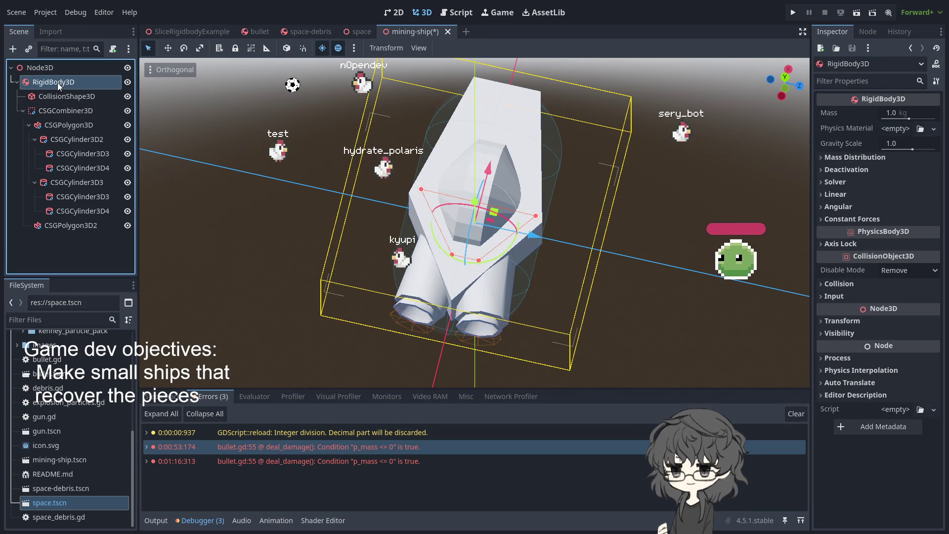
left_click(58, 68)
left_click(61, 84)
left_click(58, 68)
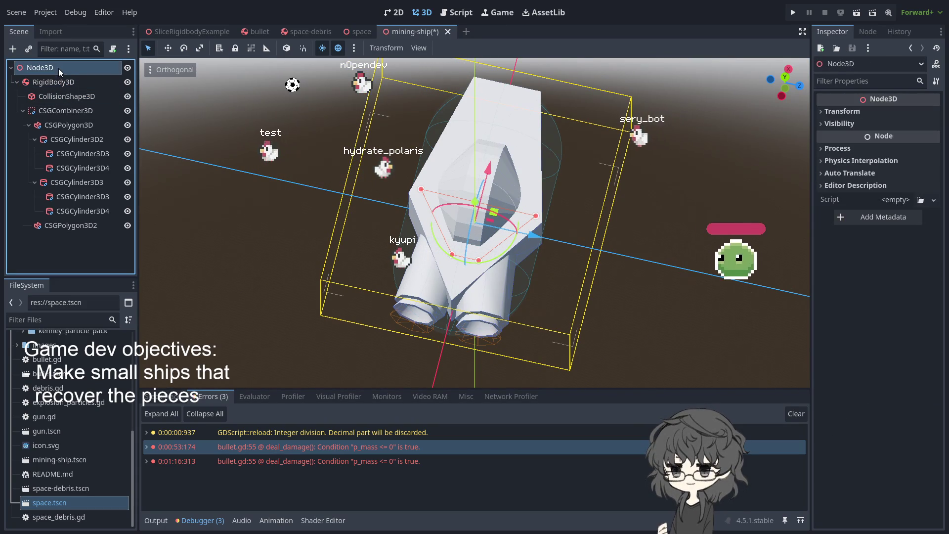
left_click(46, 81)
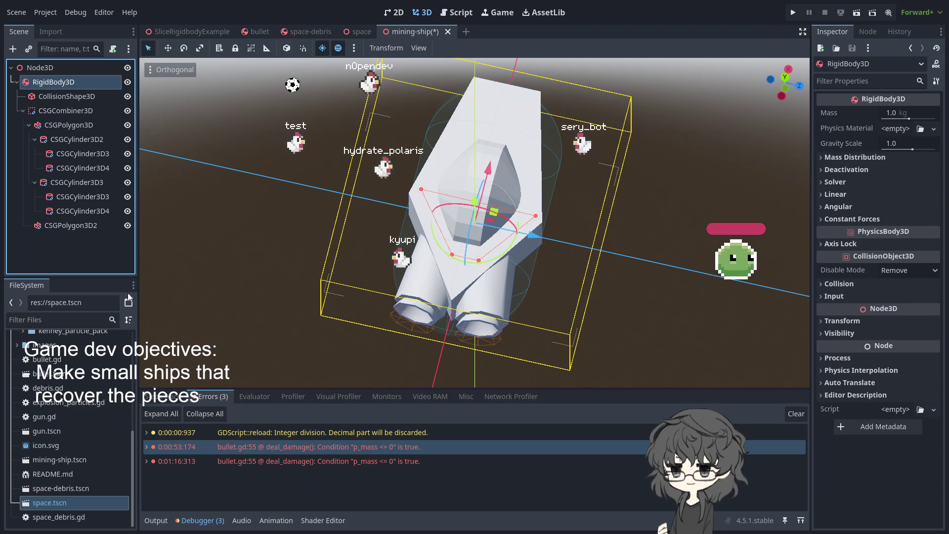
key("ctrl+z")
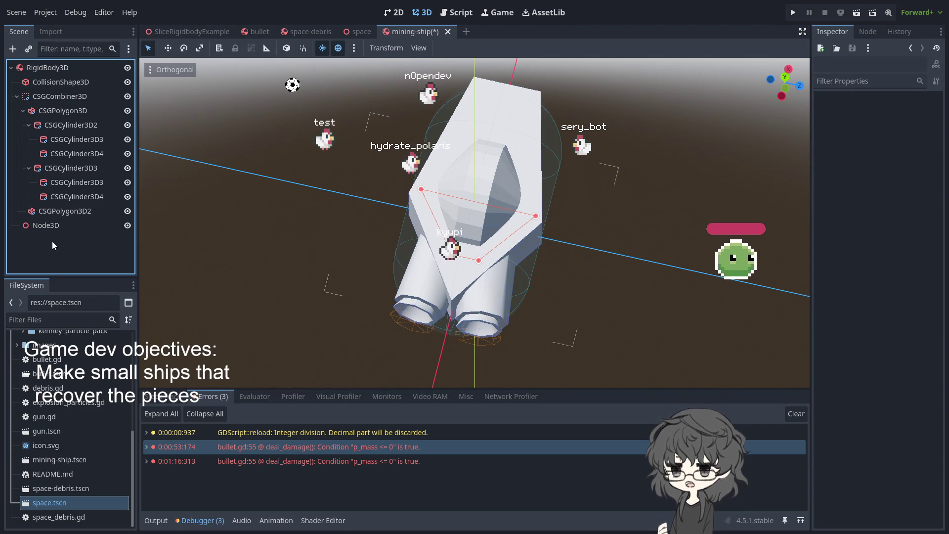
left_click(46, 225)
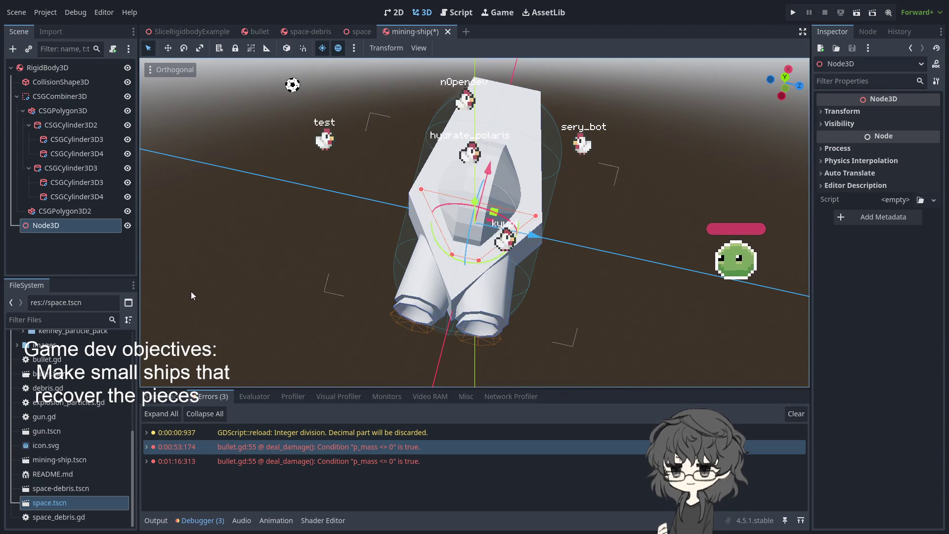
key("Delete")
- Rename the root node to 'MiningShip' and save the scene
left_click(66, 67)
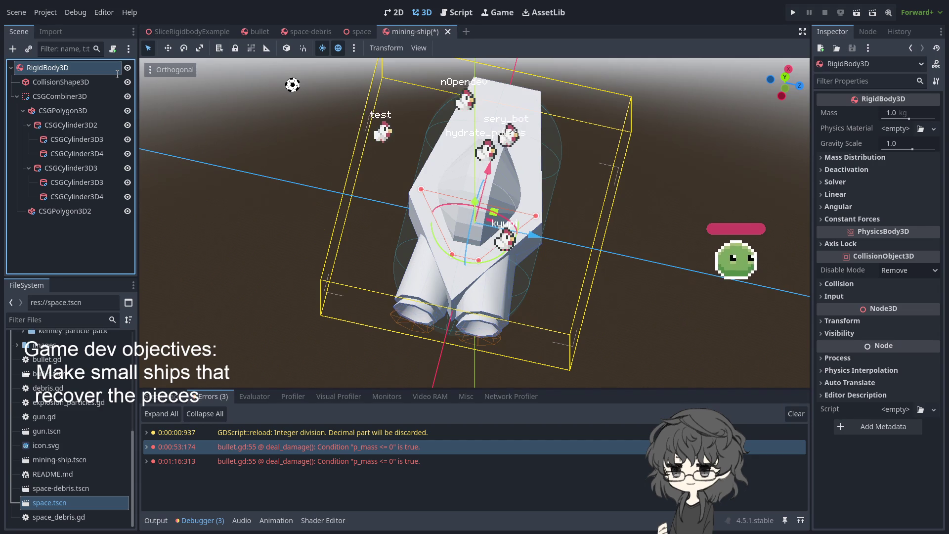
type("MiningShip")
key("Return")
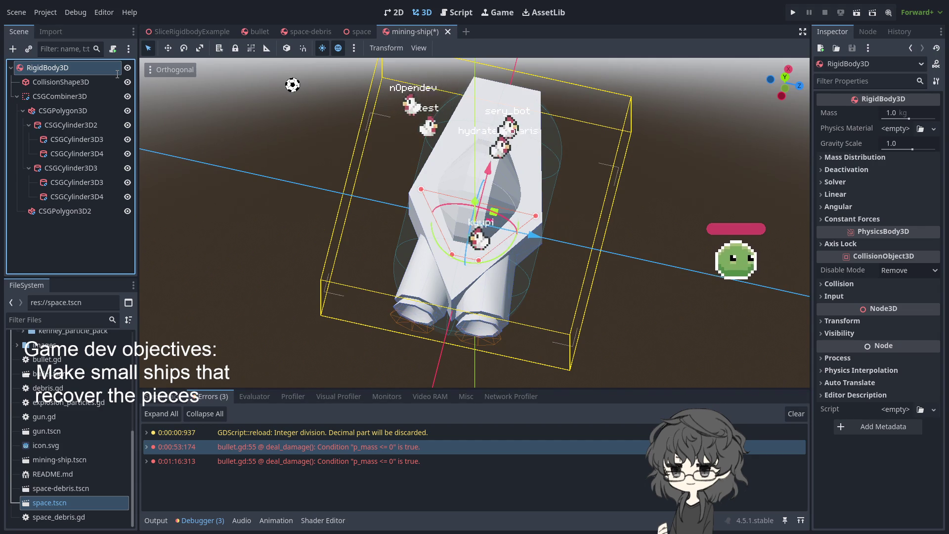
key("ctrl+s")
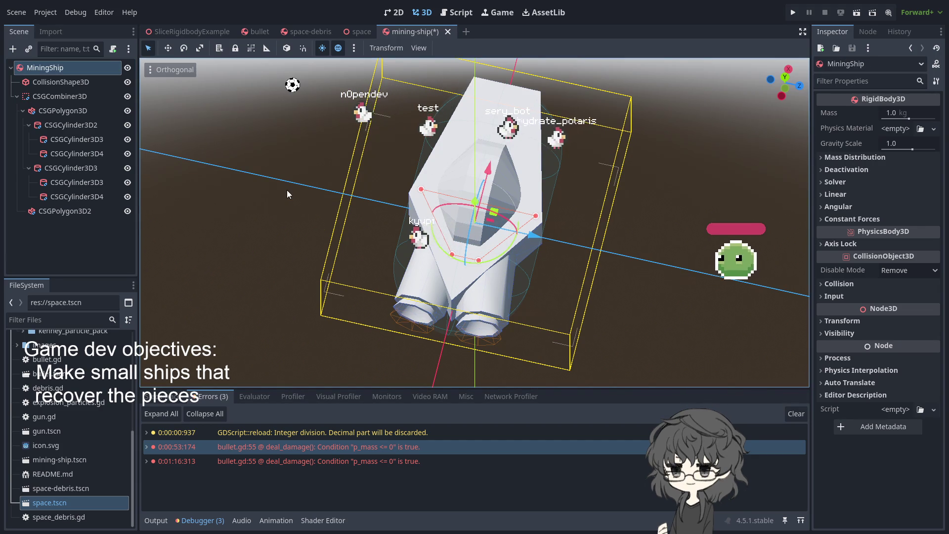
mouse_move(286, 190)
left_mouse_down()
mouse_move(394, 223)
mouse_move(550, 191)
mouse_move(547, 260)
mouse_move(520, 251)
mouse_move(403, 155)
mouse_move(165, 418)
left_mouse_up()
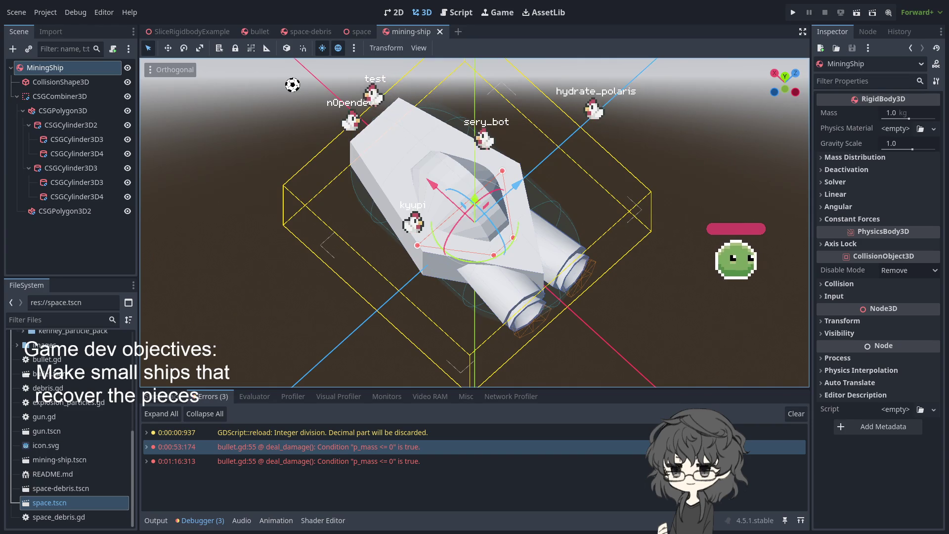
mouse_move(470, 317)
left_mouse_down()
mouse_move(621, 179)
mouse_move(681, 313)
mouse_move(632, 145)
mouse_move(537, 210)
mouse_move(508, 247)
mouse_move(555, 165)
mouse_move(539, 198)
mouse_move(484, 254)
mouse_move(251, 224)
mouse_move(138, 188)
mouse_move(169, 206)
mouse_move(171, 221)
mouse_move(402, 245)
mouse_move(474, 222)
left_mouse_up()
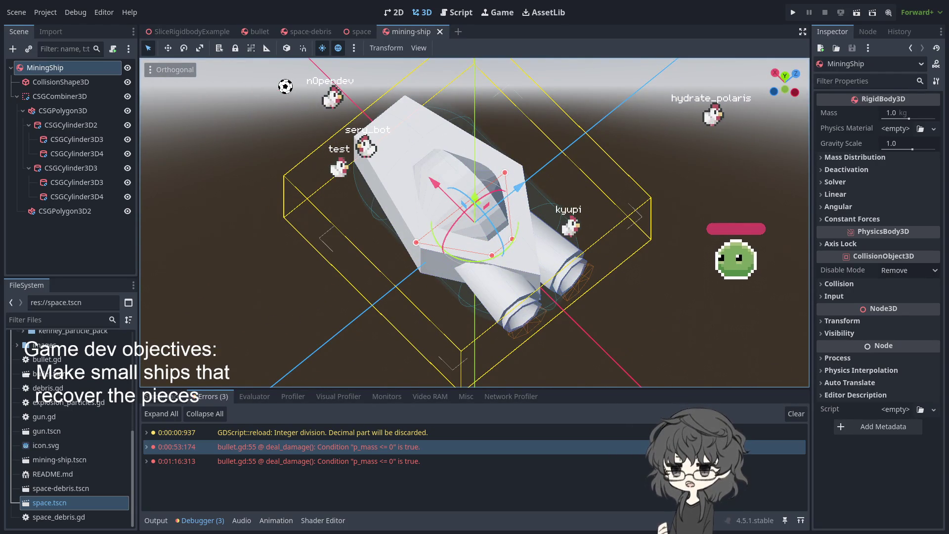
left_click_drag(307, 375, 542, 187)
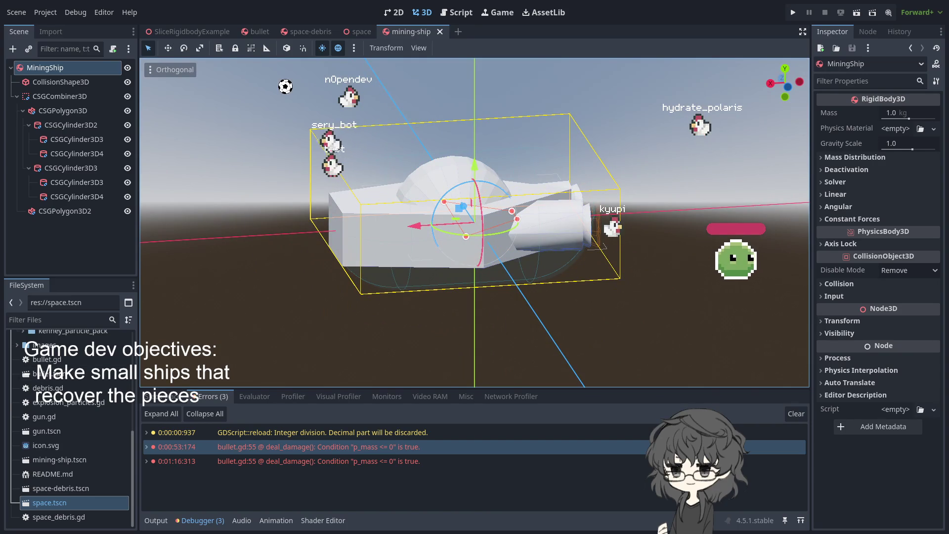
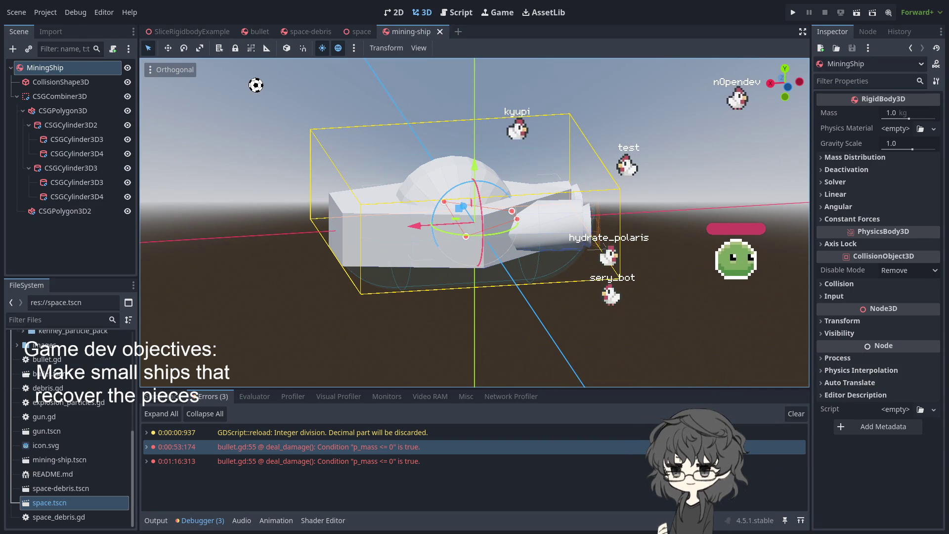
- Orbit around the mining ship and select the CSGPolygon3D2 hull piece to inspect its properties
left_click(269, 307)
mouse_move(269, 306)
left_mouse_down()
mouse_move(381, 346)
mouse_move(805, 330)
mouse_move(791, 233)
mouse_move(276, 301)
mouse_move(328, 308)
mouse_move(218, 357)
mouse_move(799, 339)
left_mouse_up()
mouse_move(452, 209)
left_mouse_down()
mouse_move(365, 213)
mouse_move(405, 215)
mouse_move(367, 152)
mouse_move(438, 131)
mouse_move(367, 120)
mouse_move(390, 136)
left_mouse_up()
left_click(46, 81)
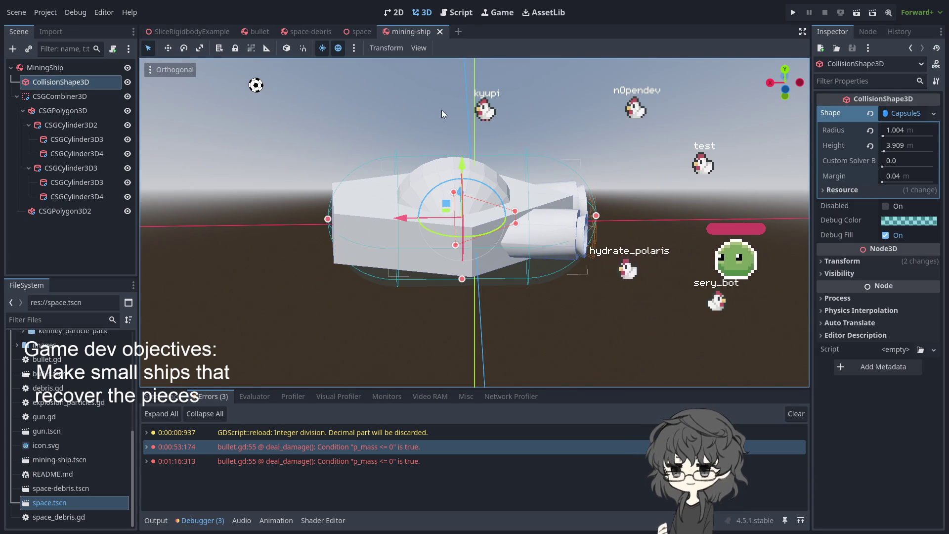
left_click(72, 213)
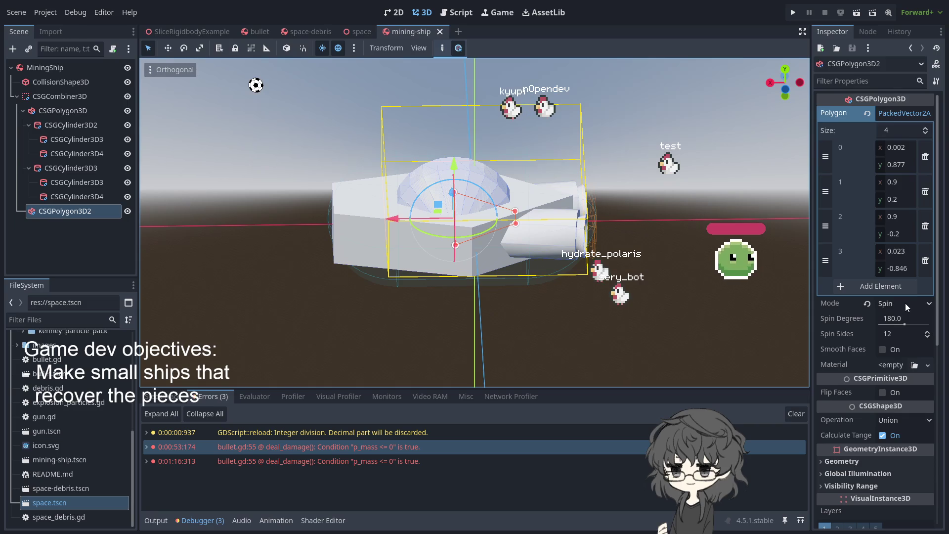
- Lower the CSGPolygon3D2 Spin Sides from 12 to 6 in the Inspector
left_click(898, 336)
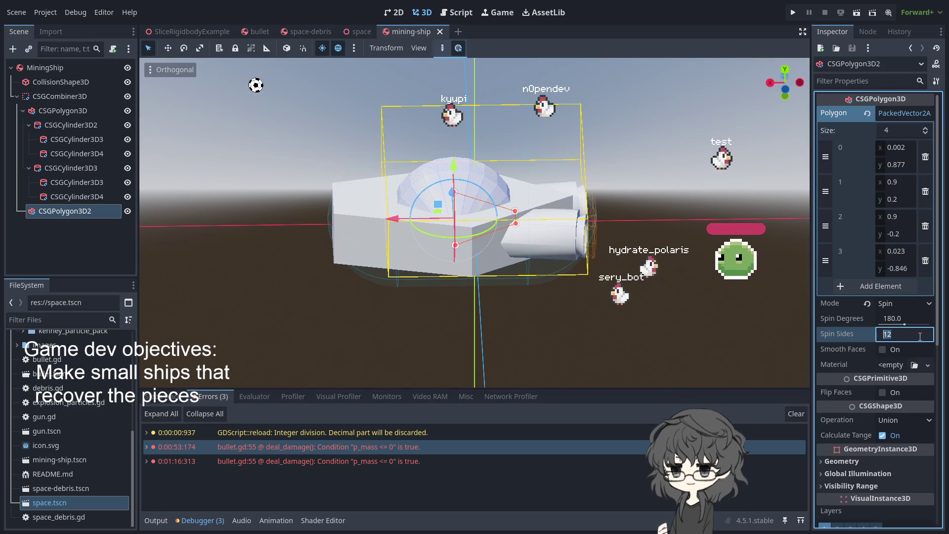
scroll(910, 358, "down", 2)
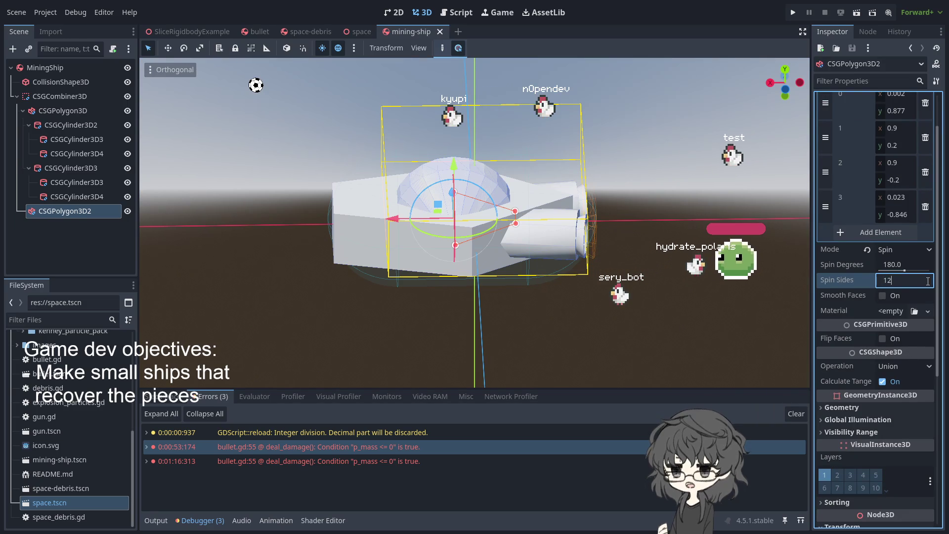
left_click(840, 283)
left_click(926, 286)
left_click(926, 286)
left_click(927, 286)
left_click(927, 285)
left_click(927, 285)
left_click(928, 286)
left_click(928, 286)
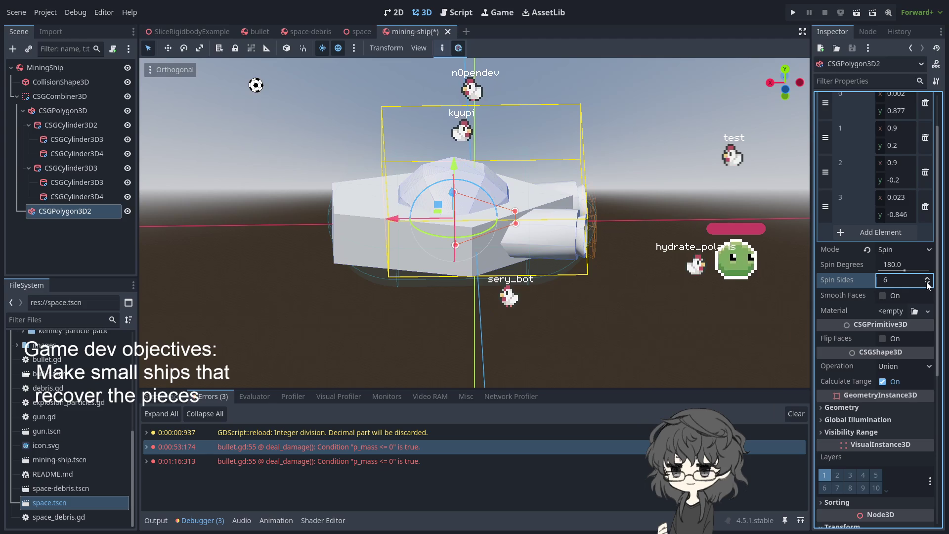
- Orbit around the ship to check the faceted dome and rear thrusters, then select MiningShip
left_click(583, 303)
mouse_move(582, 304)
left_mouse_down()
mouse_move(746, 286)
mouse_move(15, 302)
left_mouse_up()
mouse_move(425, 170)
left_mouse_down()
mouse_move(429, 161)
mouse_move(403, 223)
mouse_move(563, 223)
left_mouse_up()
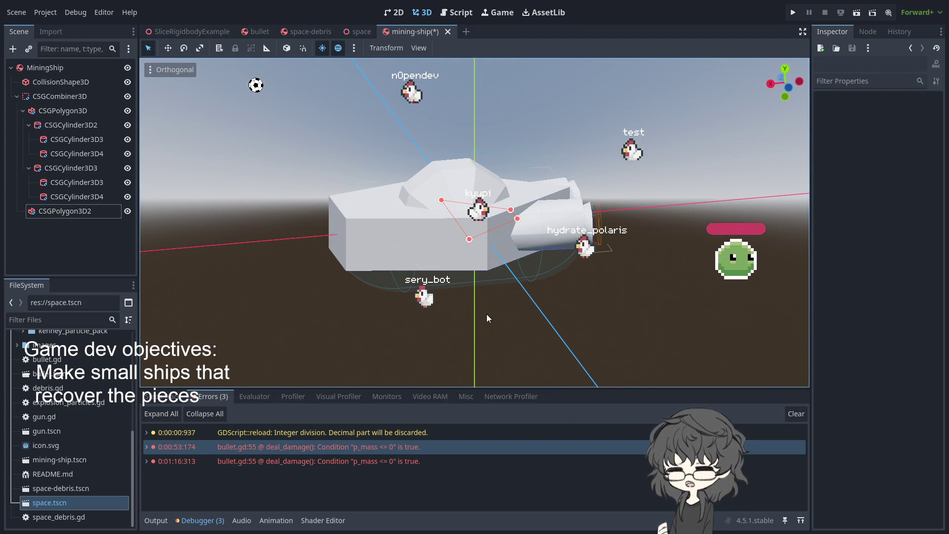
mouse_move(404, 254)
left_mouse_down()
mouse_move(580, 200)
mouse_move(580, 192)
mouse_move(669, 216)
mouse_move(578, 192)
left_mouse_up()
left_click(63, 72)
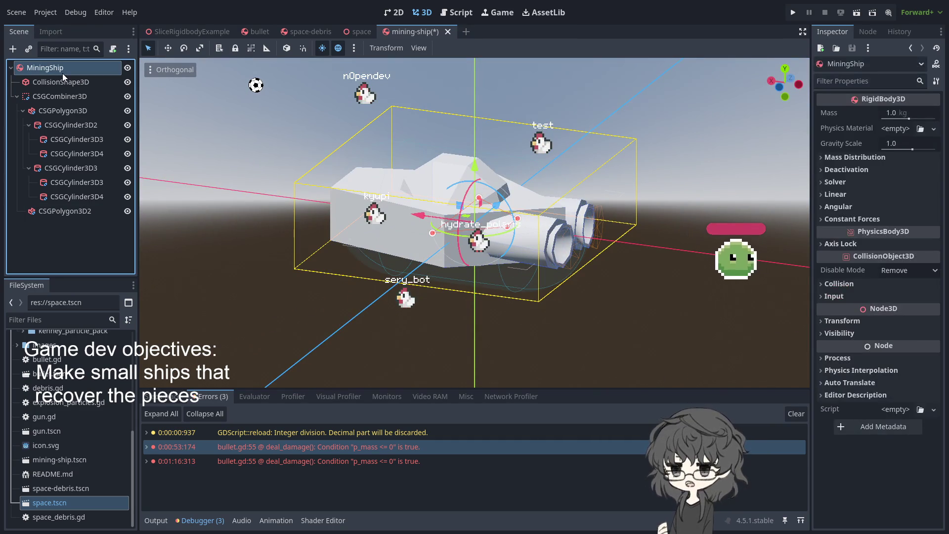
- Enter 10 as the MiningShip mass, orbit to review the ship, and reselect MiningShip
left_click(895, 113)
type("10")
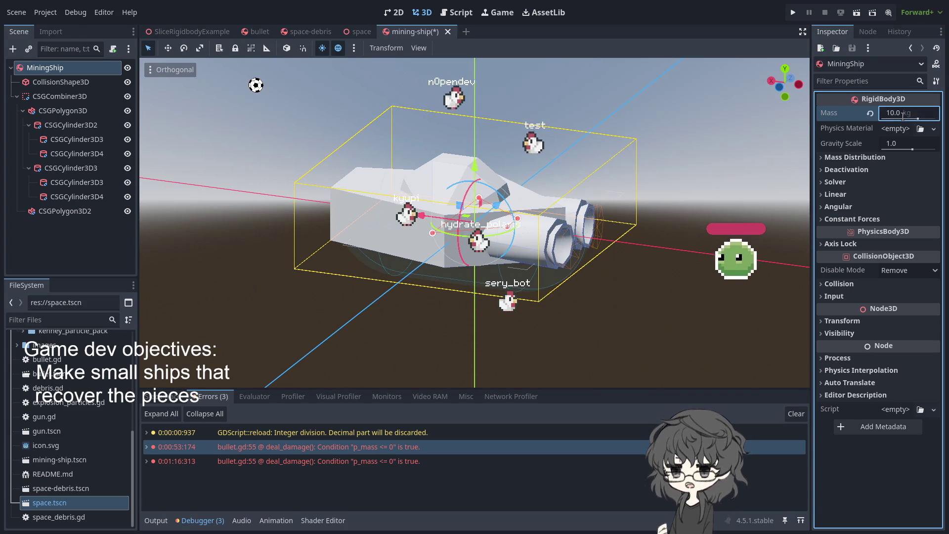
key("Return")
mouse_move(490, 100)
left_mouse_down()
mouse_move(506, 148)
mouse_move(450, 129)
left_mouse_up()
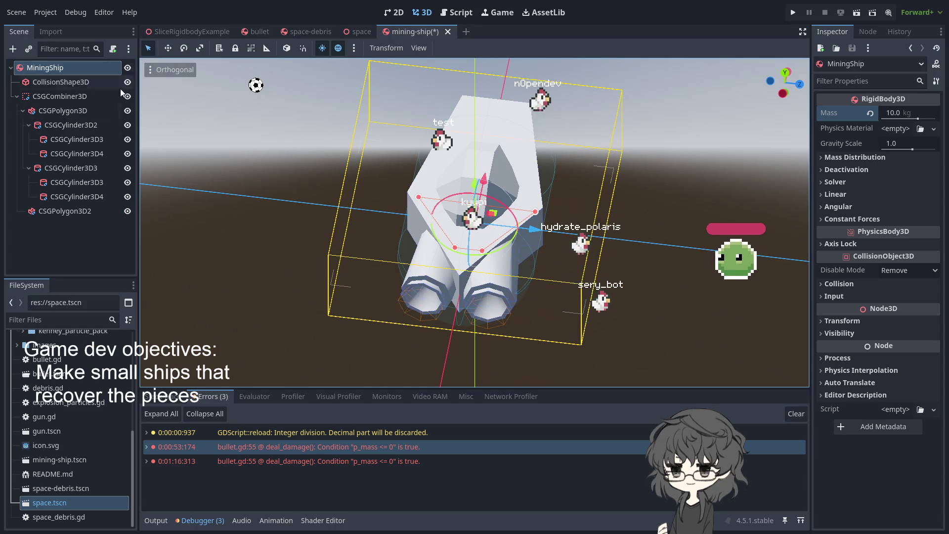
mouse_move(319, 209)
left_mouse_down()
mouse_move(480, 183)
mouse_move(480, 200)
left_mouse_up()
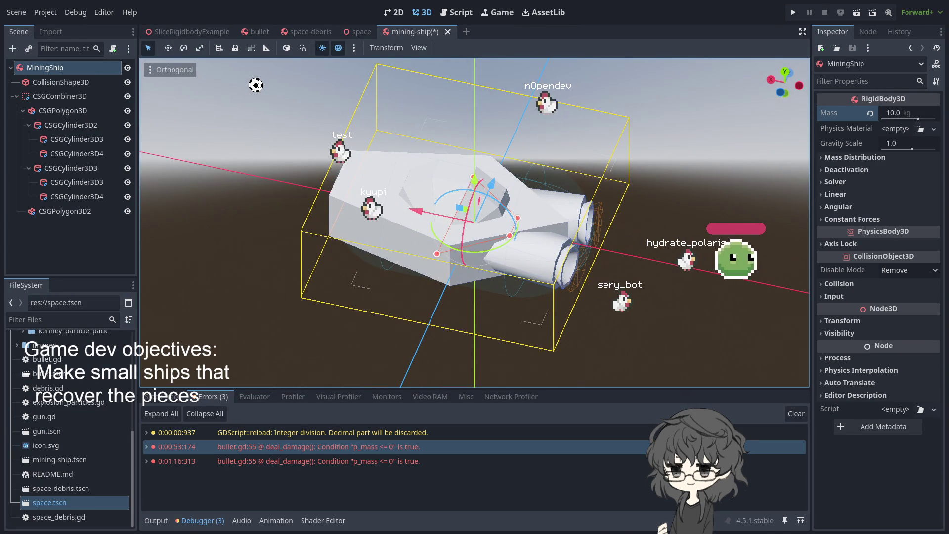
mouse_move(376, 237)
left_mouse_down()
mouse_move(395, 251)
mouse_move(322, 292)
left_mouse_up()
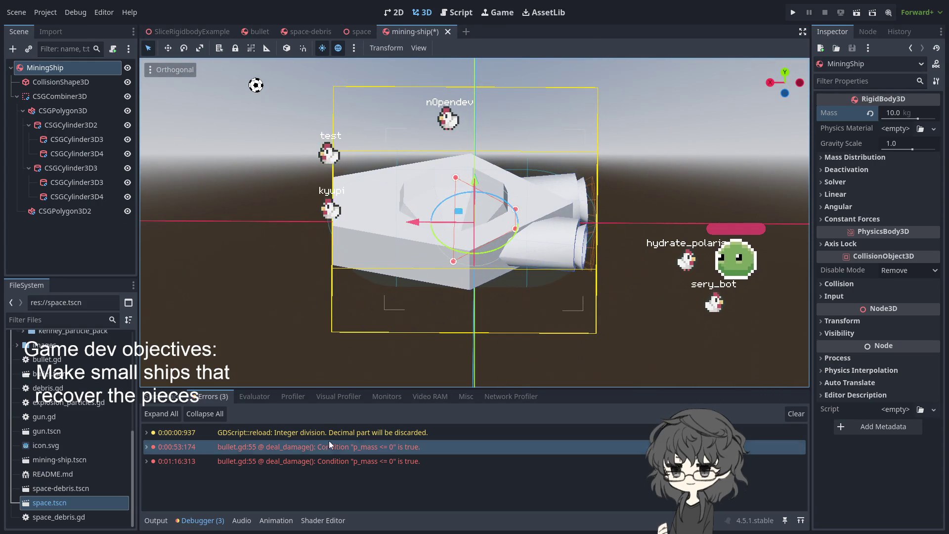
mouse_move(286, 253)
left_mouse_down()
mouse_move(279, 222)
mouse_move(451, 215)
mouse_move(343, 300)
mouse_move(559, 254)
mouse_move(665, 273)
mouse_move(322, 265)
mouse_move(307, 319)
mouse_move(421, 249)
mouse_move(609, 269)
left_mouse_up()
left_click(665, 272)
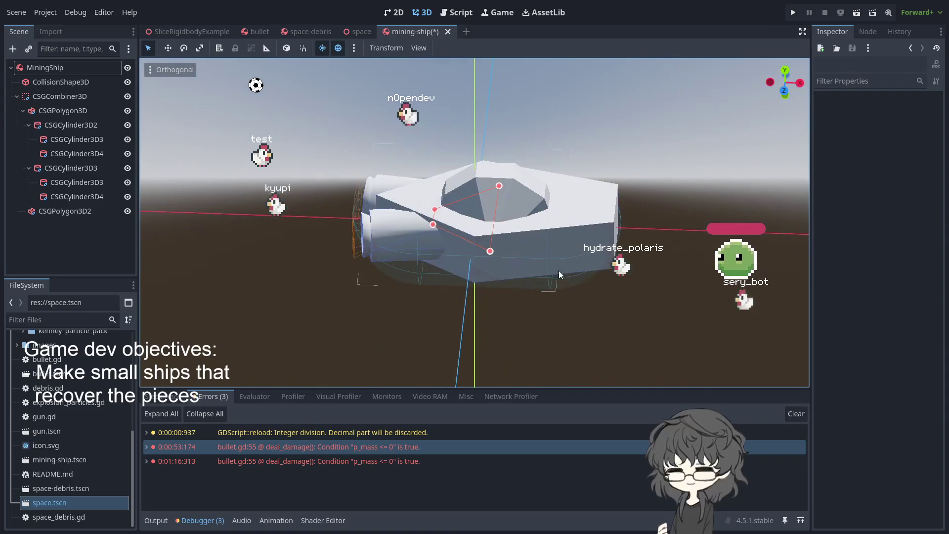
left_click(68, 69)
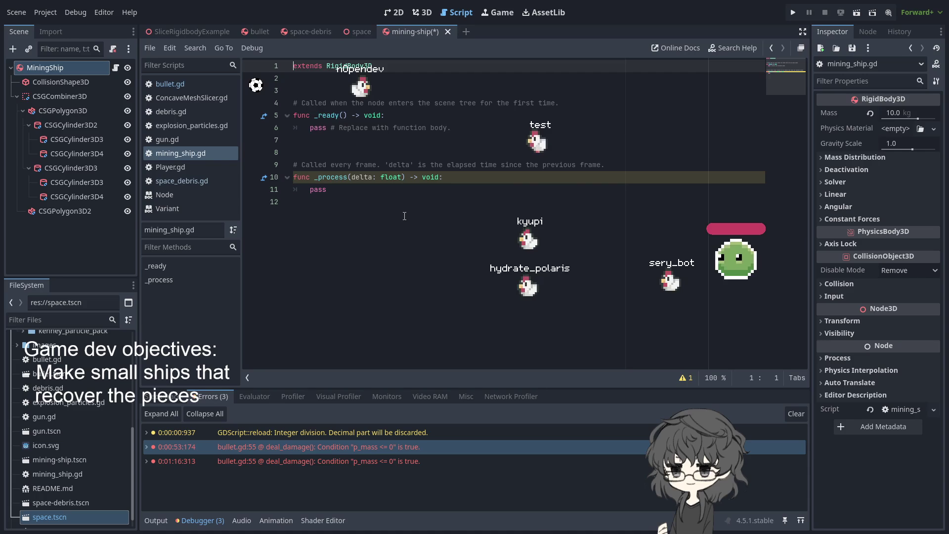
- Below _process, declare func set_target(body: PhysicsBody3D): using autocomplete for the type
left_click(379, 216)
left_click(353, 186)
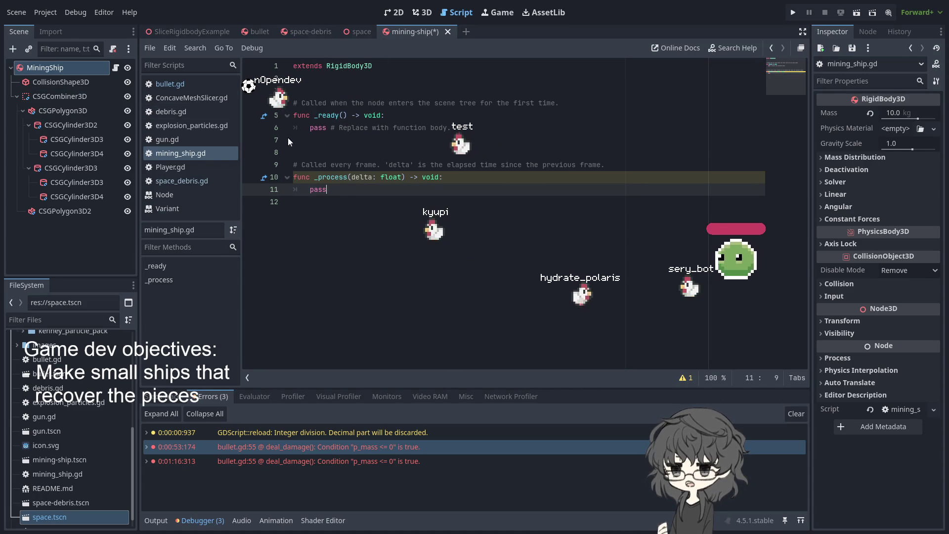
left_click(358, 215)
key("Return")
type("func set")
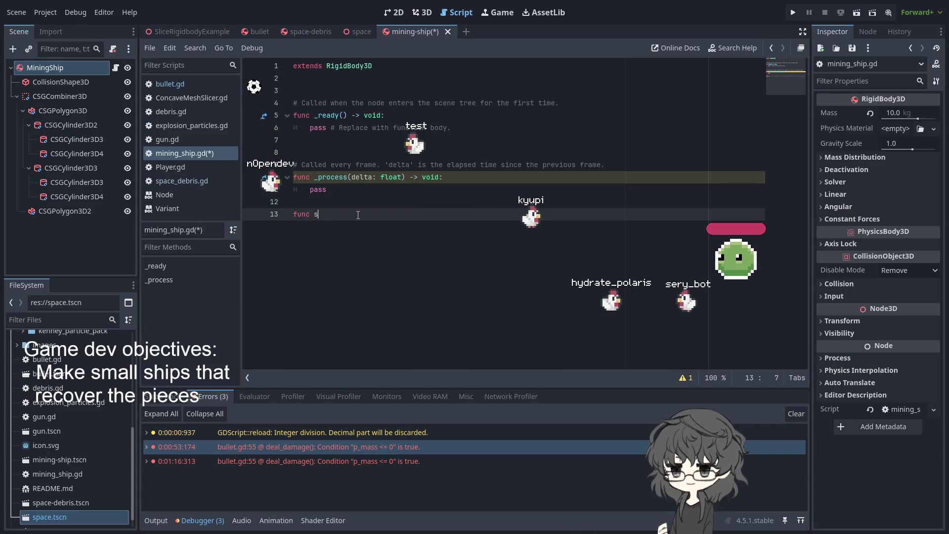
type("_tar")
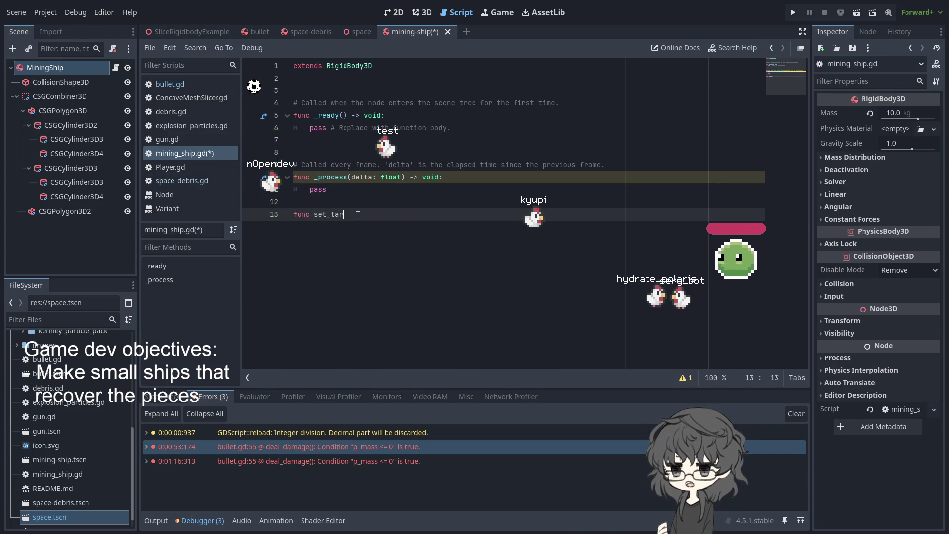
type("get(")
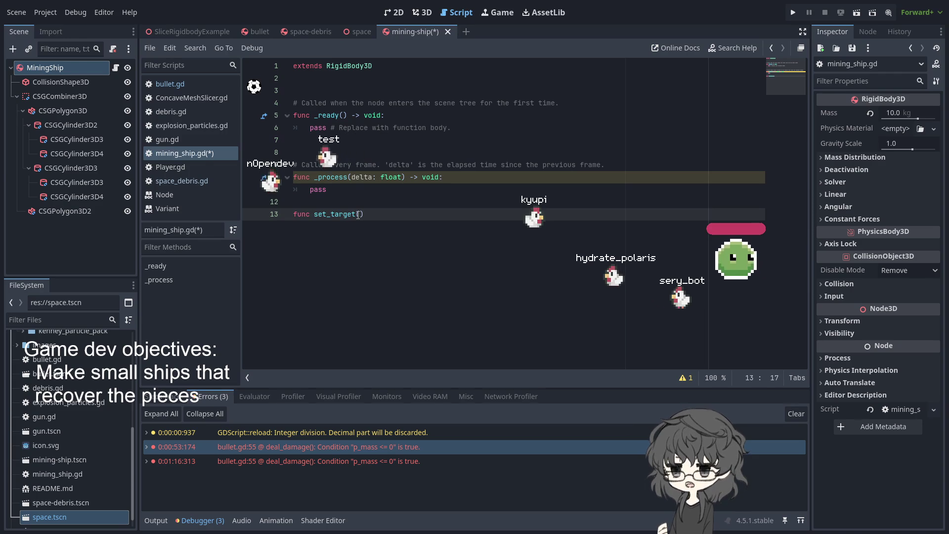
type("ph")
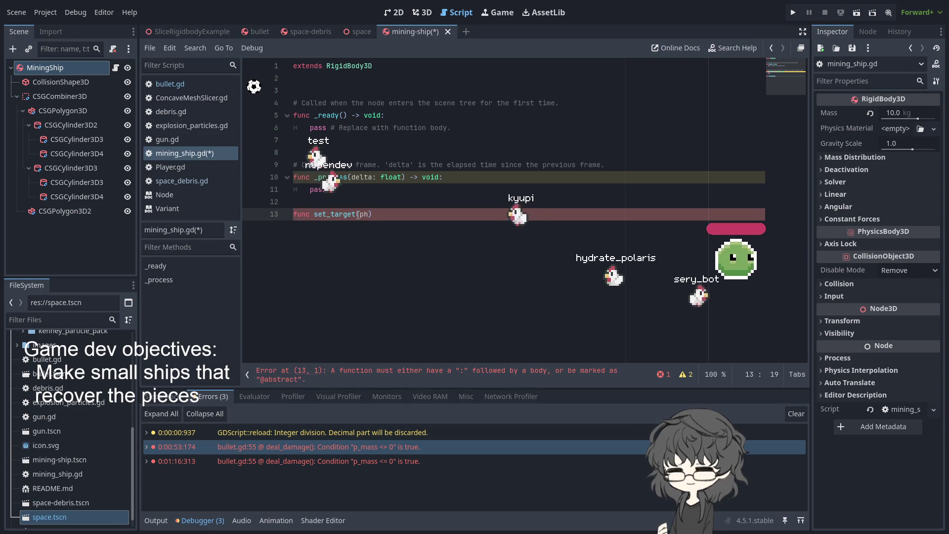
key("BackSpace")
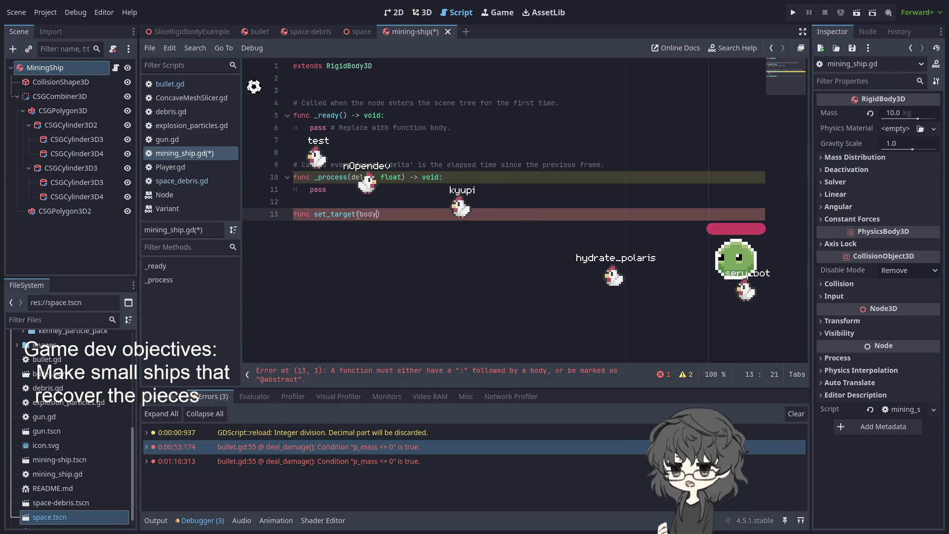
type(": Phy")
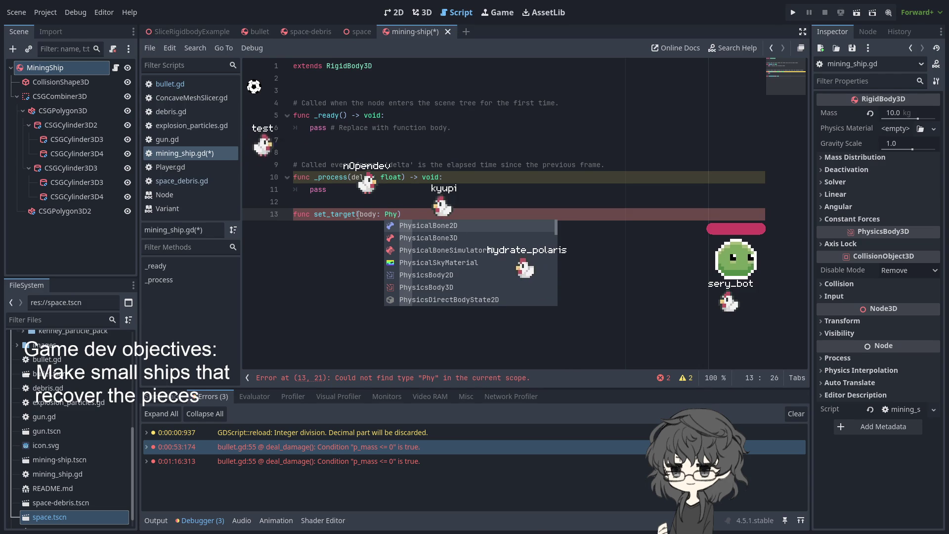
type("sucs")
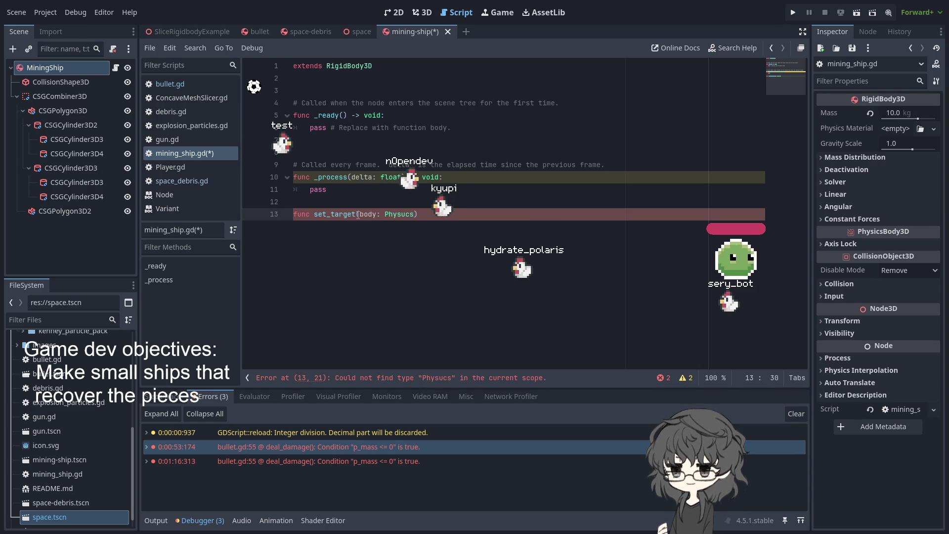
type("s")
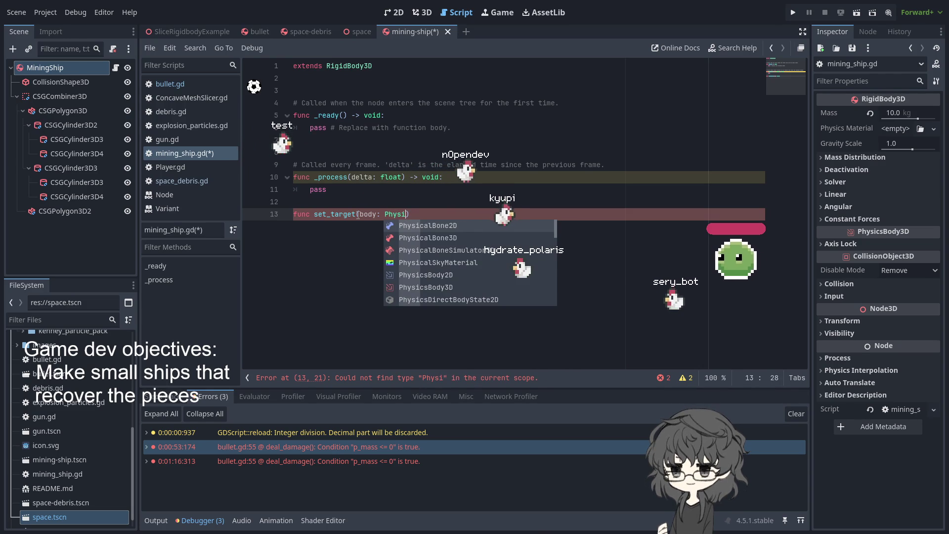
key("Down")
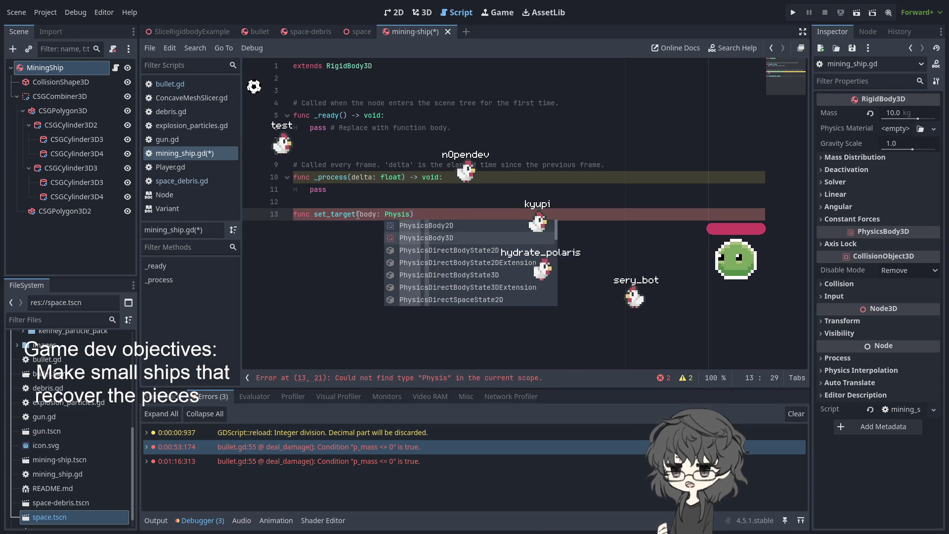
key("Return")
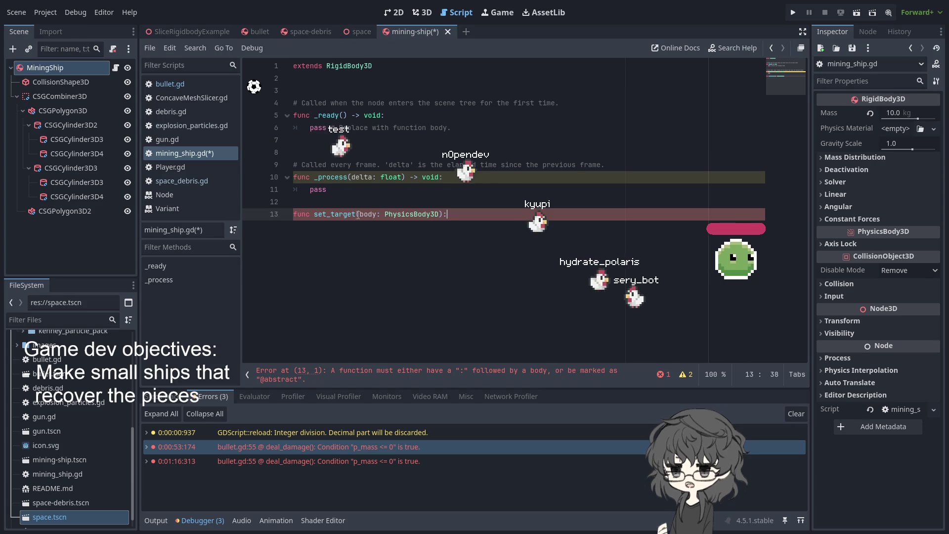
type(":")
key("Return")
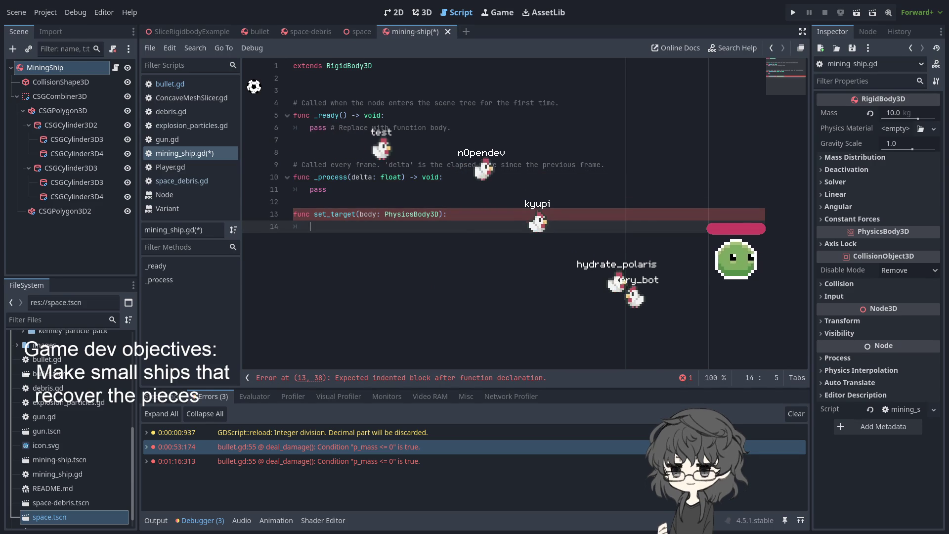